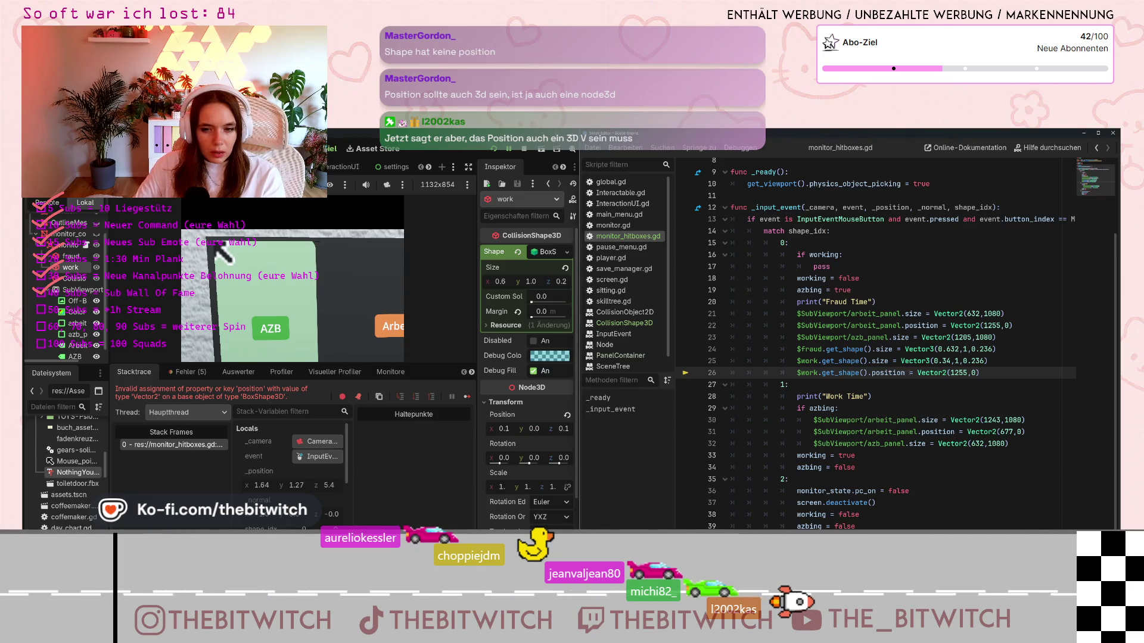
Change line 26's Vector2(1255,0) to Vector3(1255,0) and stop the running game
click(942, 373)
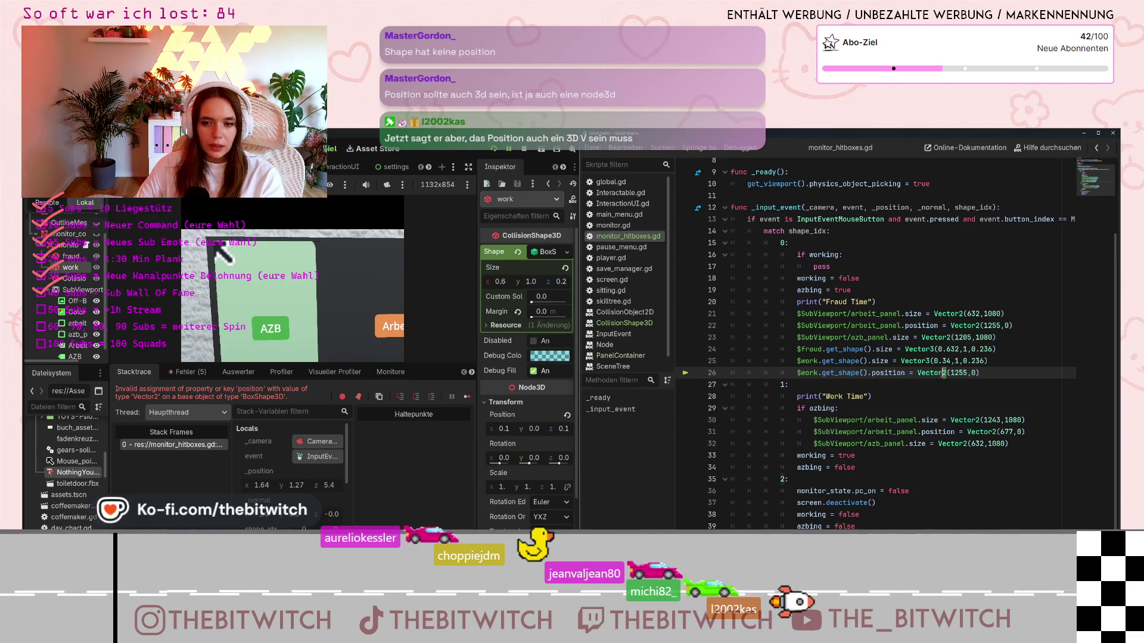
key(Delete)
text(3)
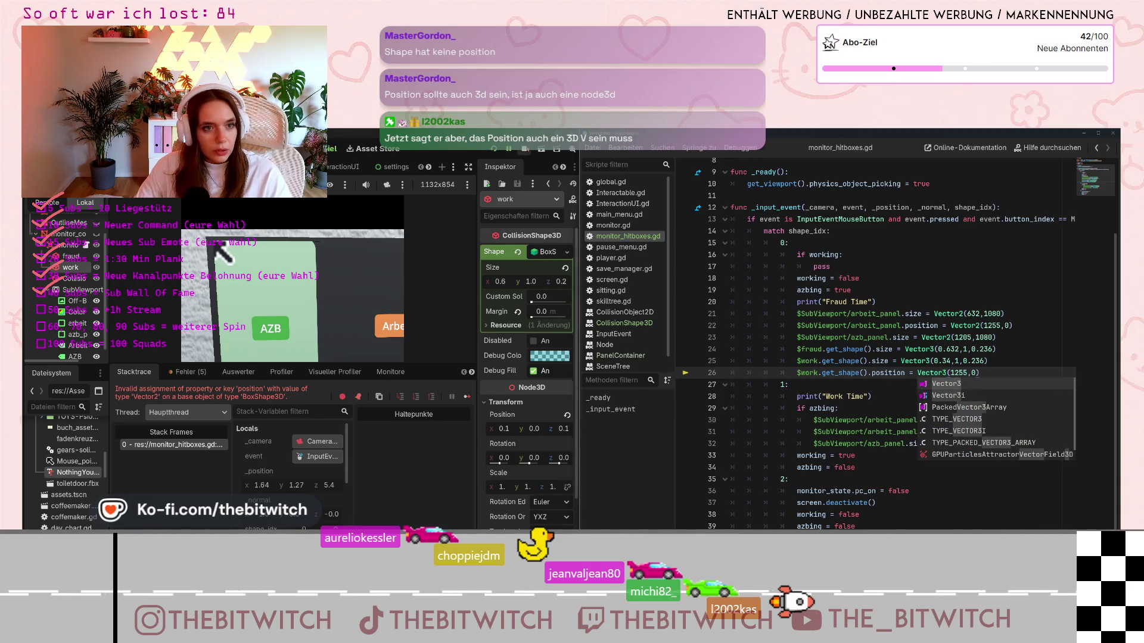
click(524, 149)
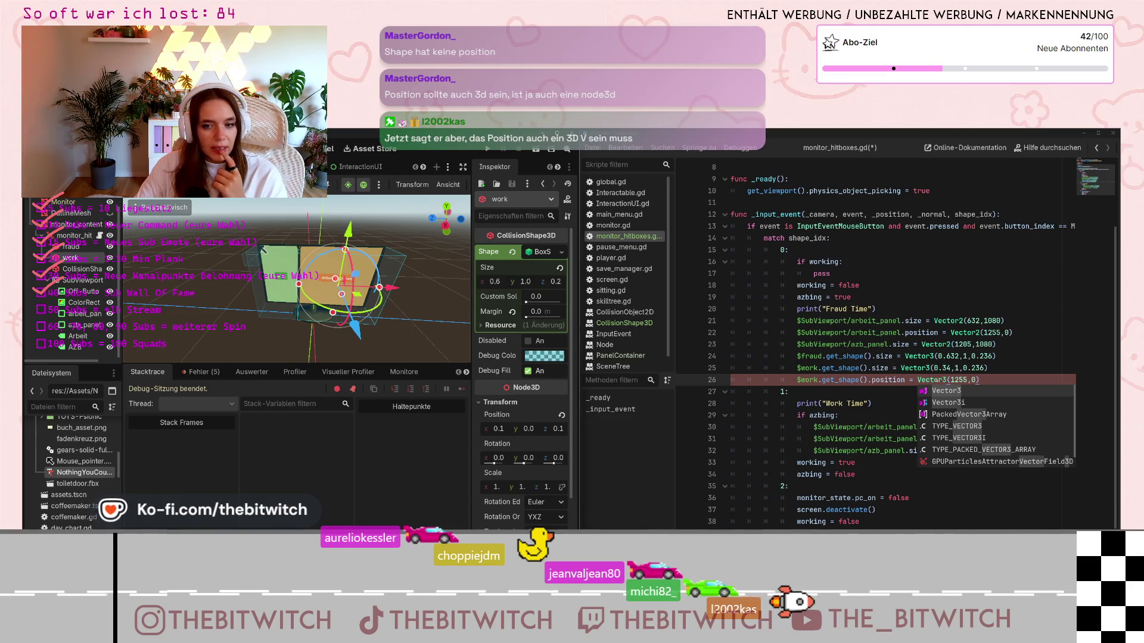
Set arbeit_panel's x position to 1255 and narrow the work collision box to 0.3 wide at x 0.3
click(970, 380)
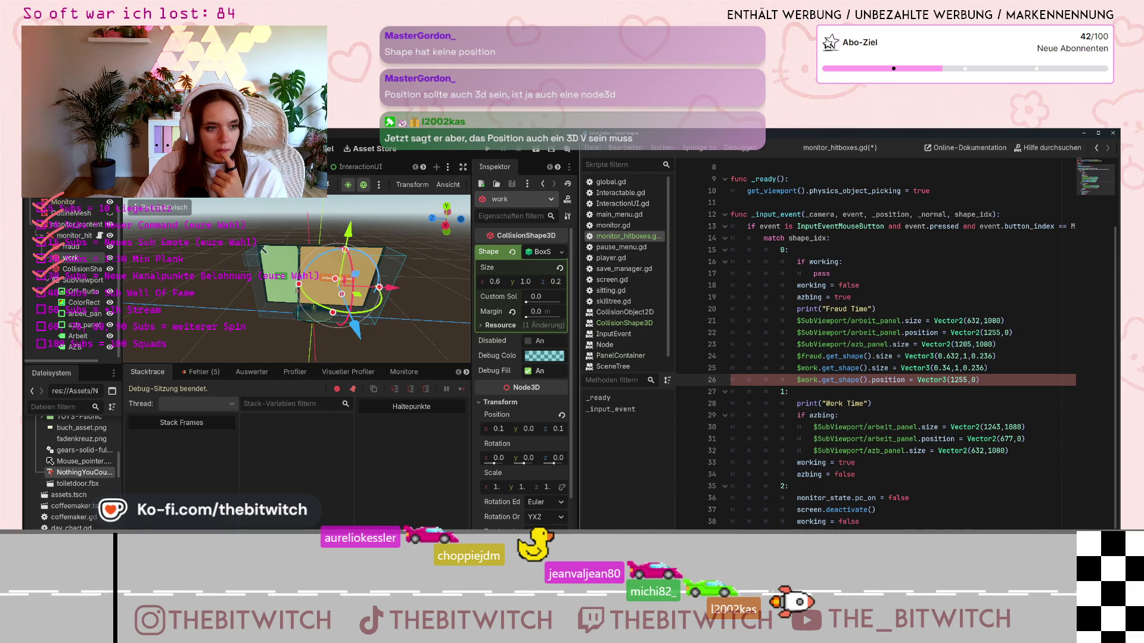
click(83, 314)
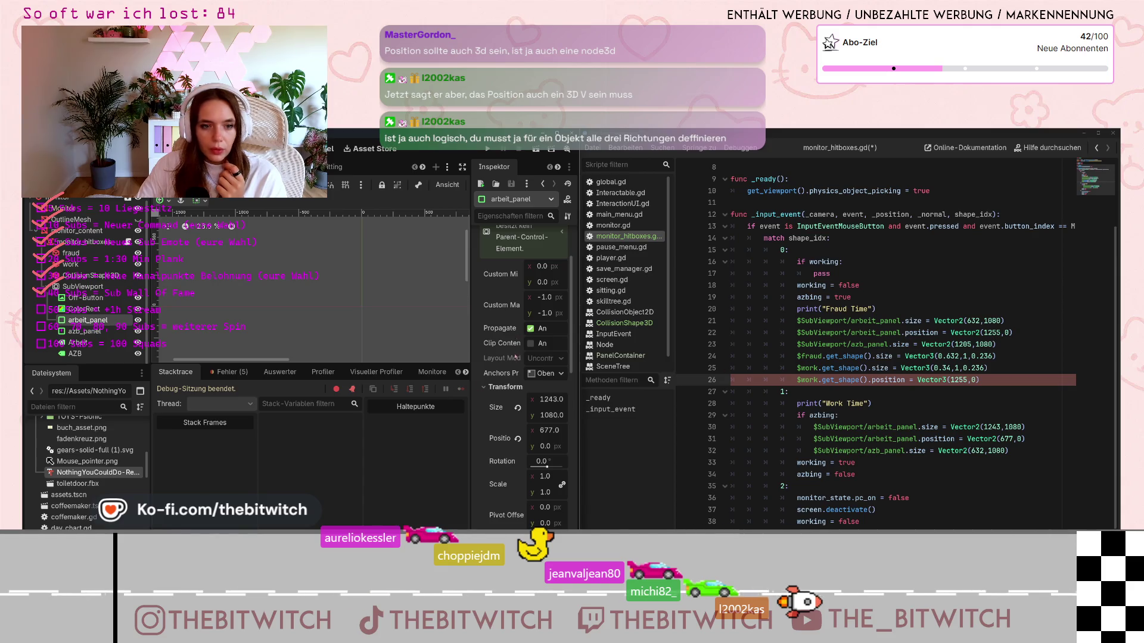
click(548, 430)
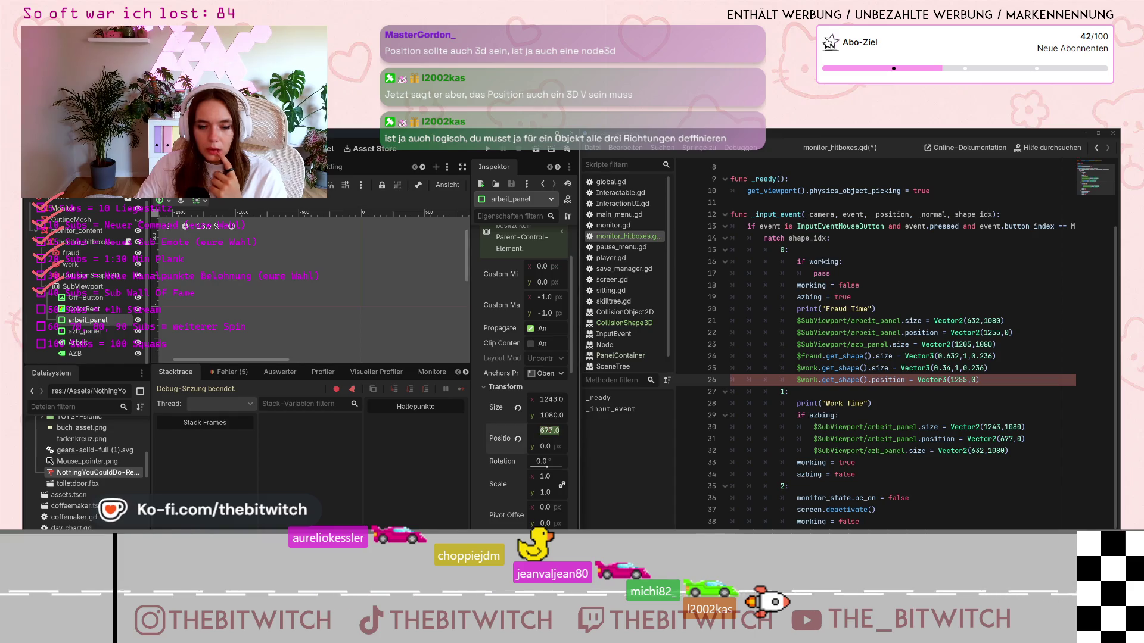
text(1255)
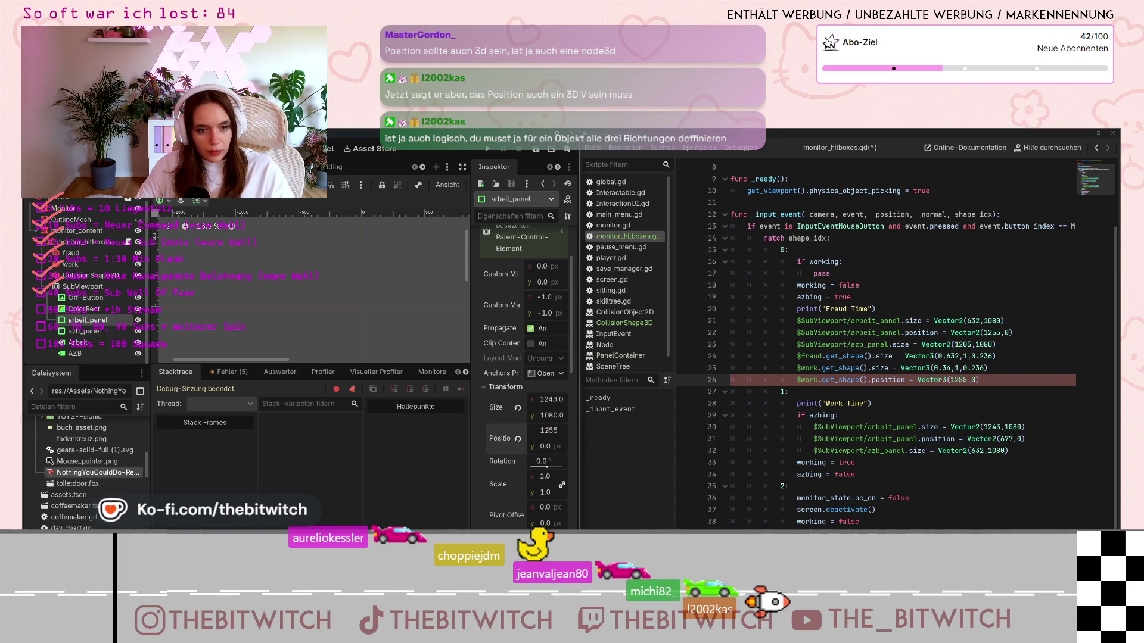
key(Return)
click(74, 265)
drag(299, 284, 337, 286)
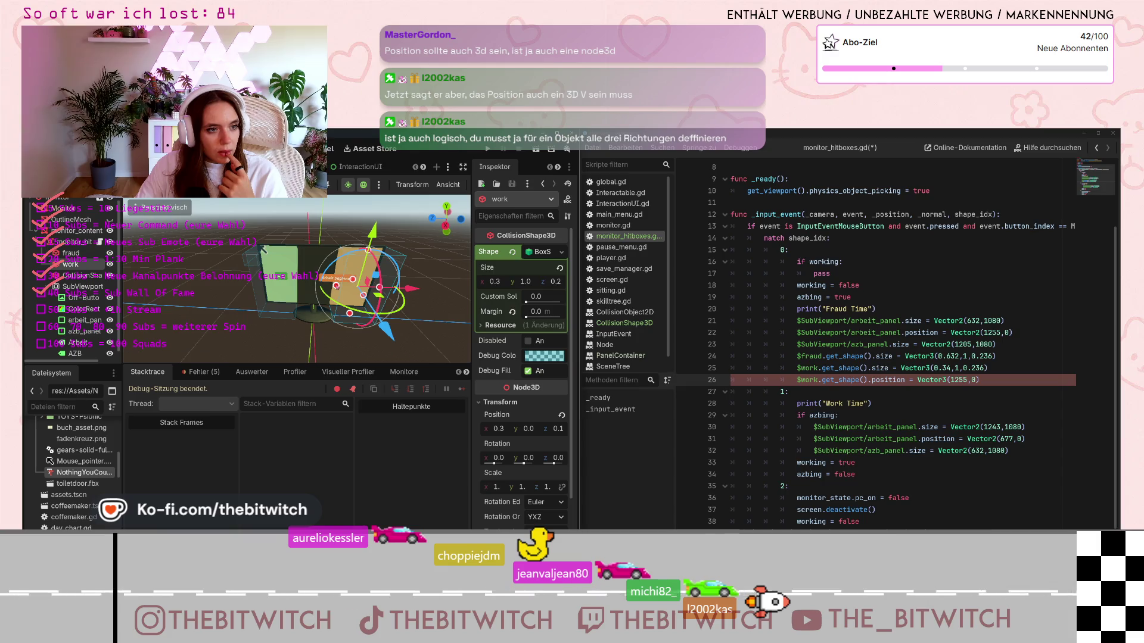
Replace 1255,0 on line 26 so the work shape position reads Vector3(0.328,0,0.1)
mouse_move(504, 433)
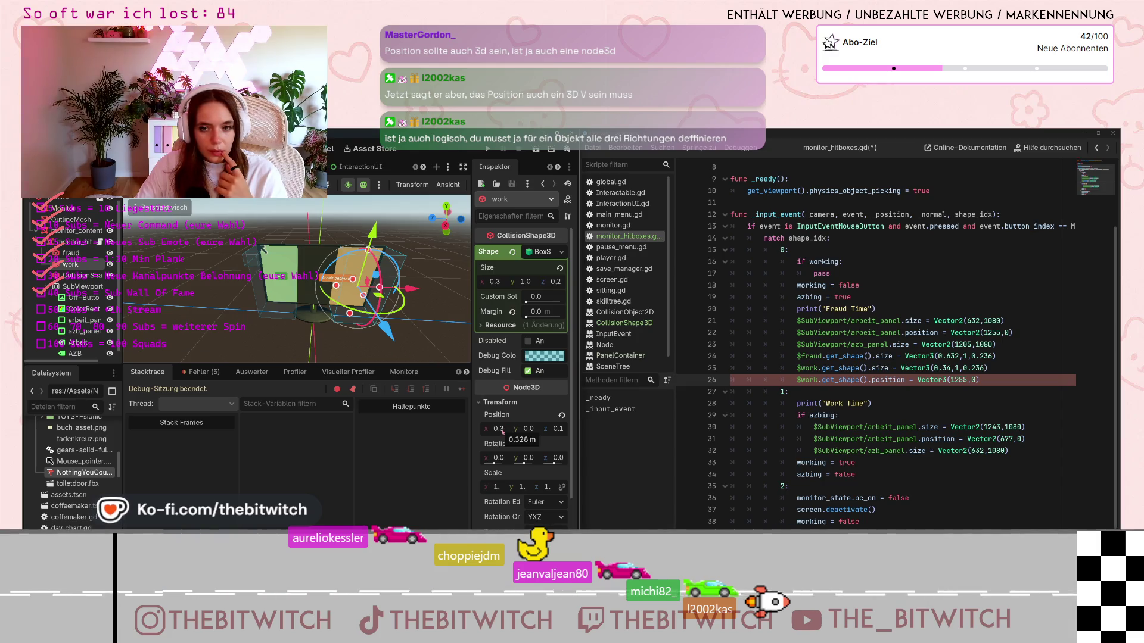
click(959, 379)
drag(951, 380, 970, 380)
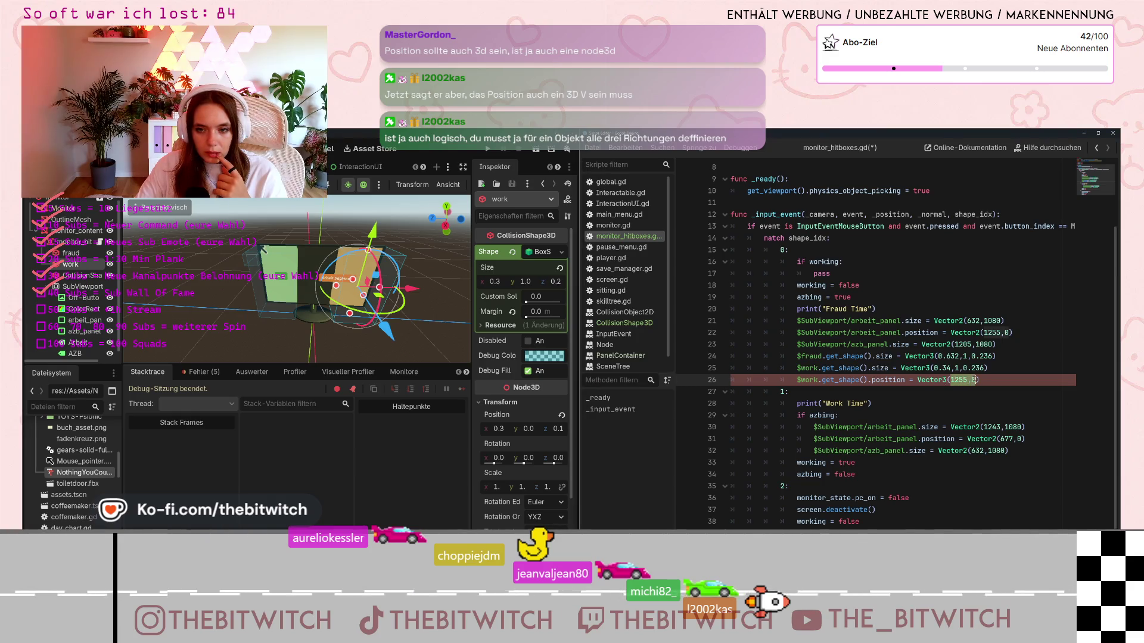
key(BackSpace)
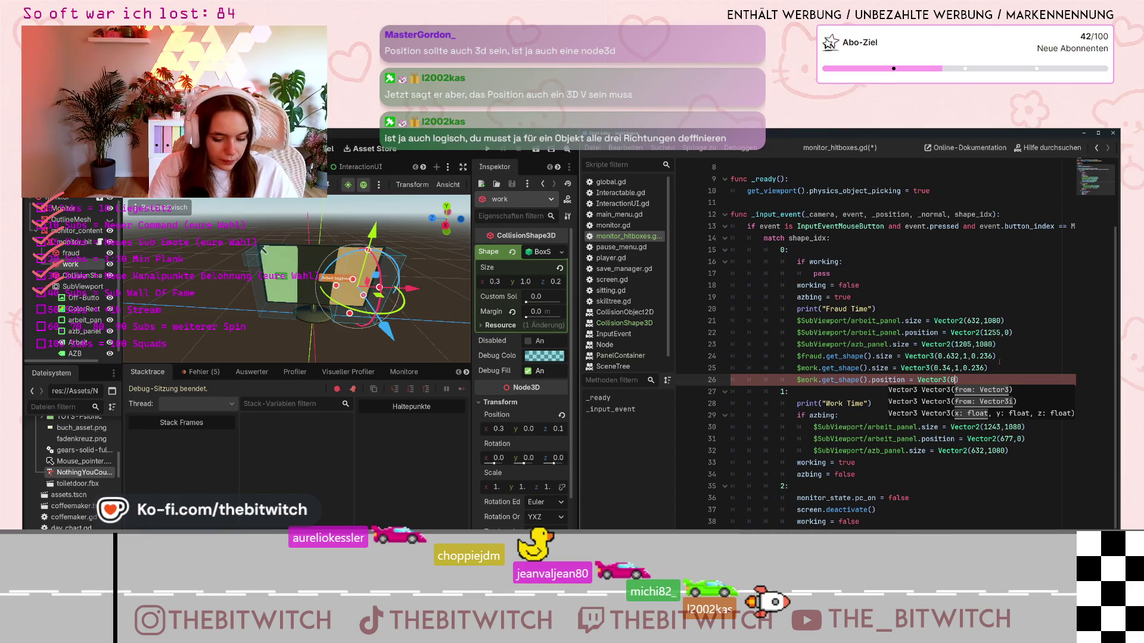
text(,)
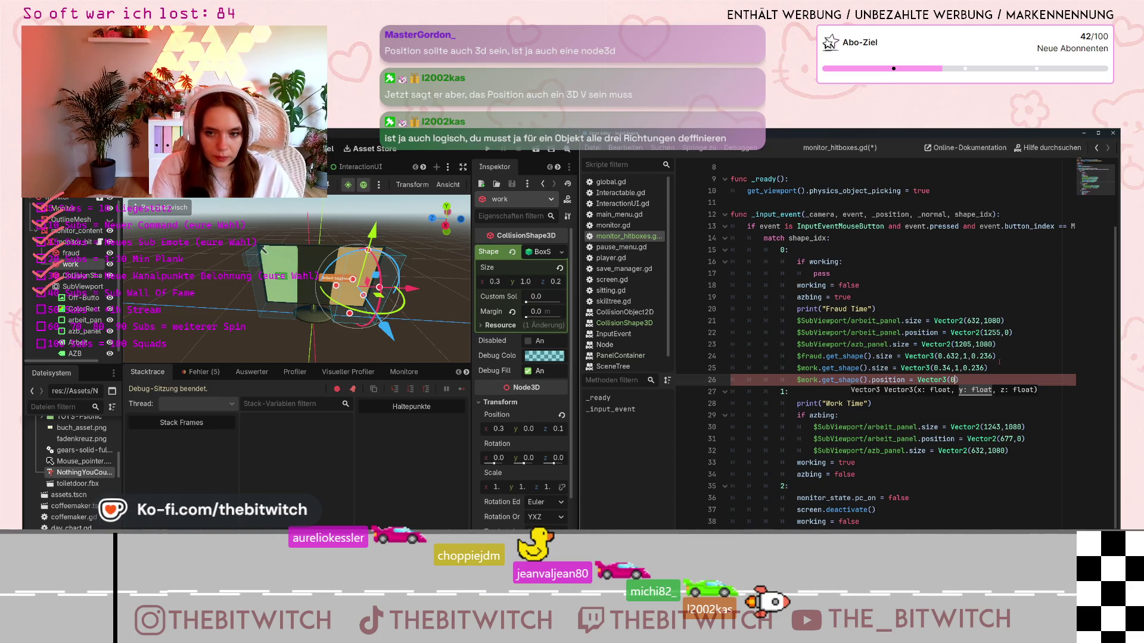
text(328,)
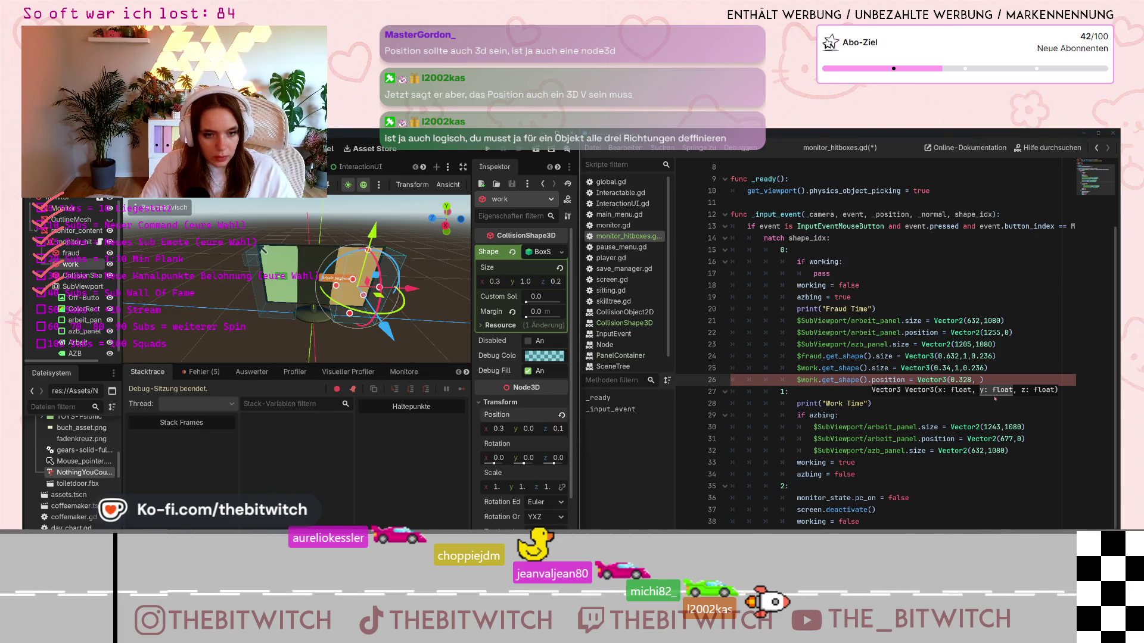
click(980, 380)
text(0,)
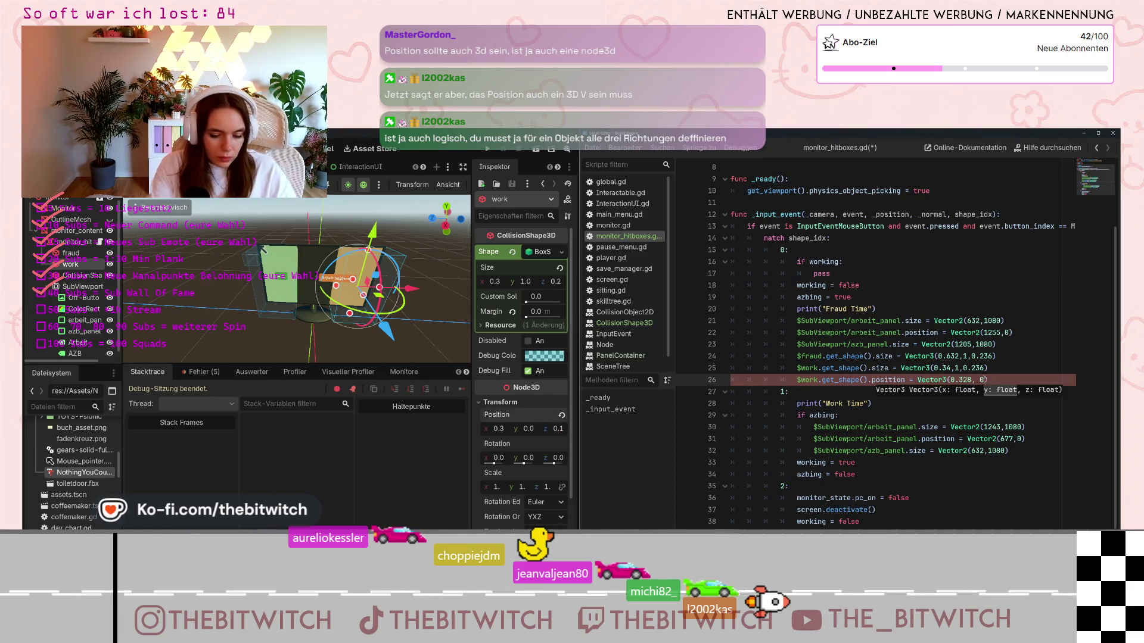
key(Left)
key(Left)
key(BackSpace)
key(Right)
key(Right)
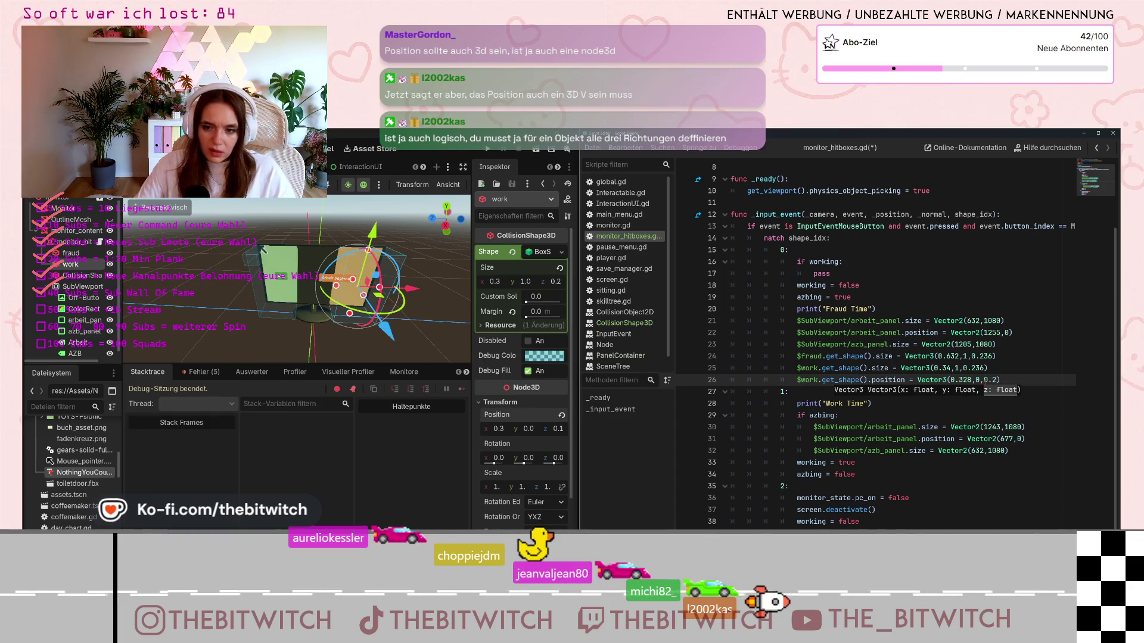
text(1)
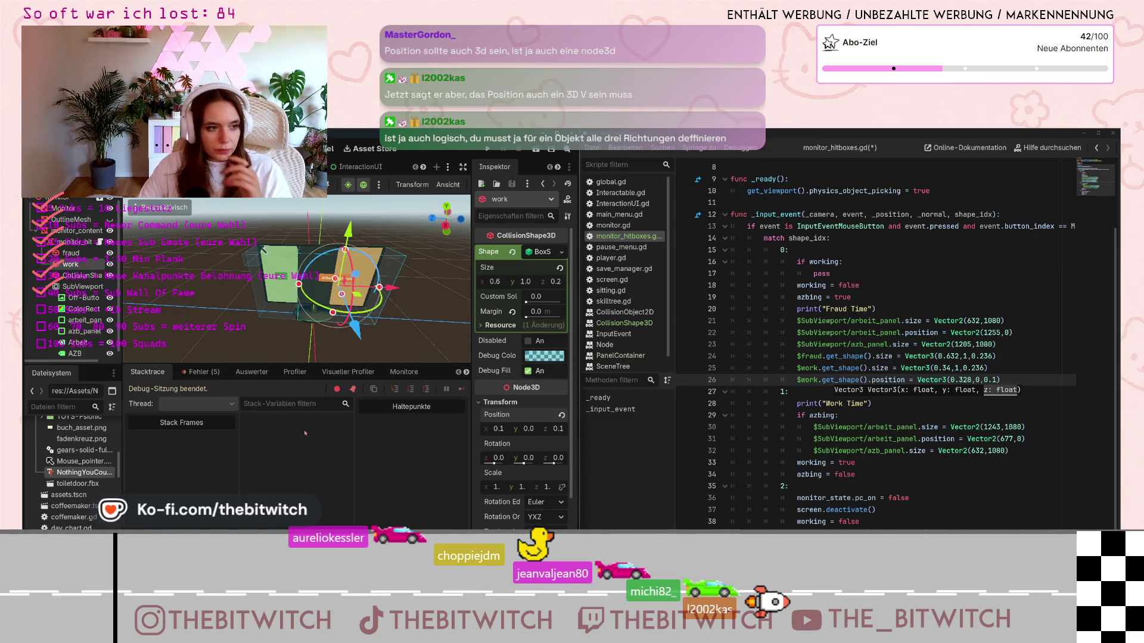
click(966, 405)
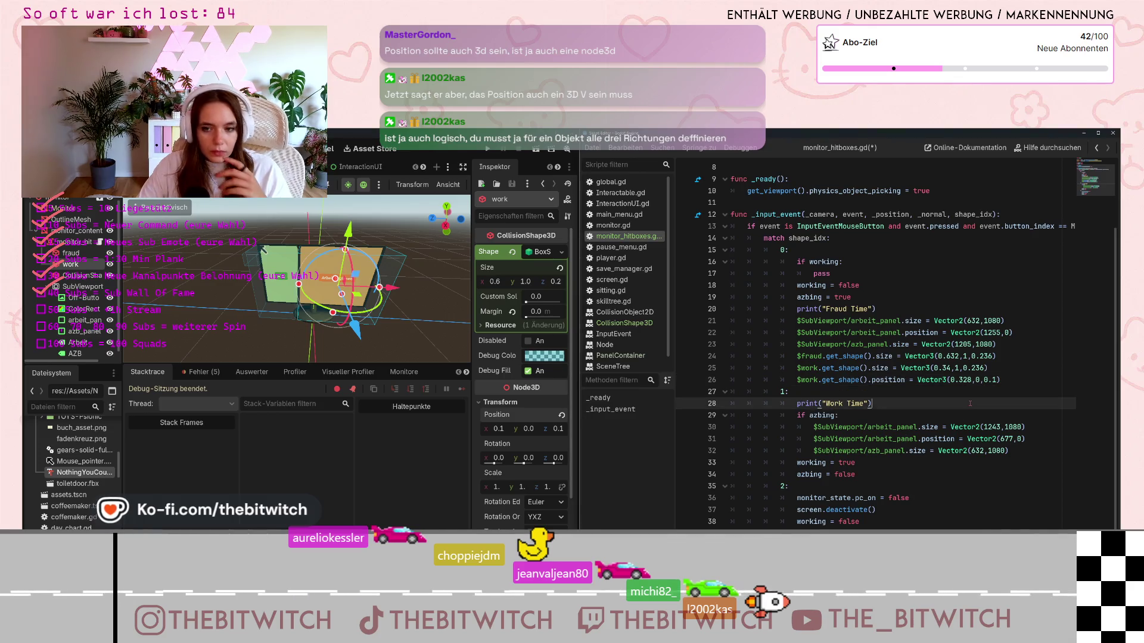
Save the scene and monitor_hitboxes.gd, then run the project to its start menu
key(ctrl+s)
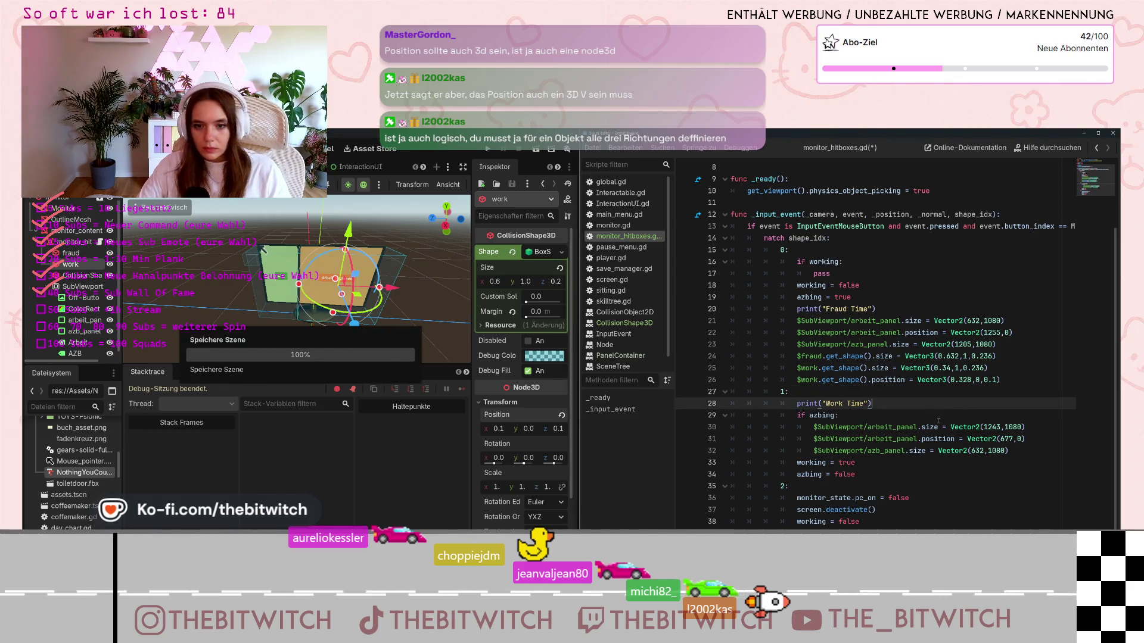
mouse_move(923, 429)
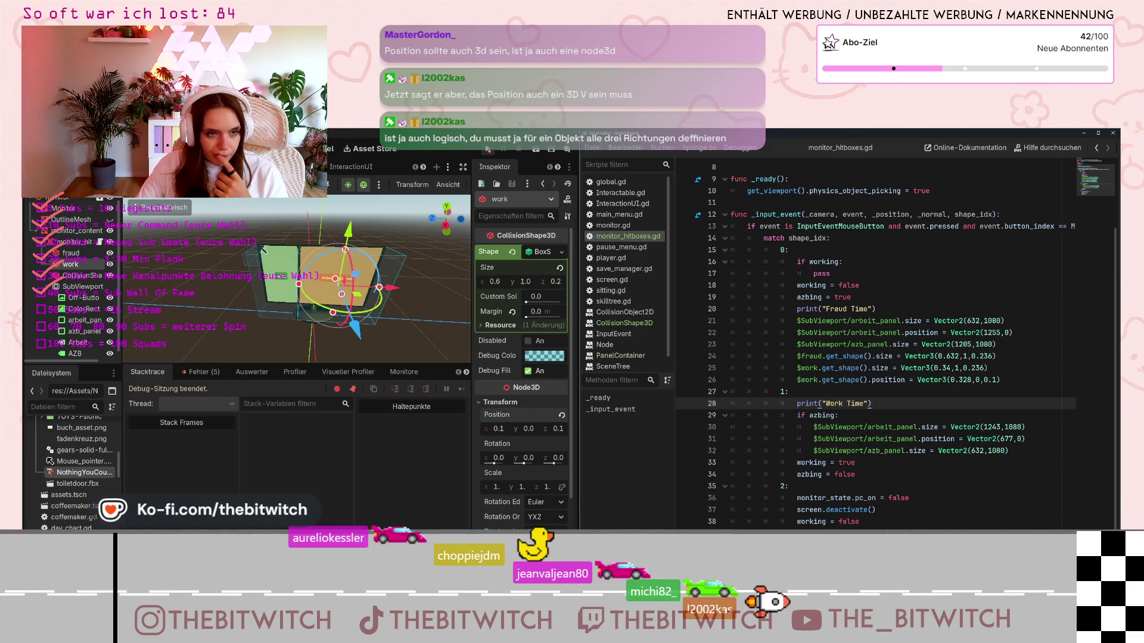
click(487, 149)
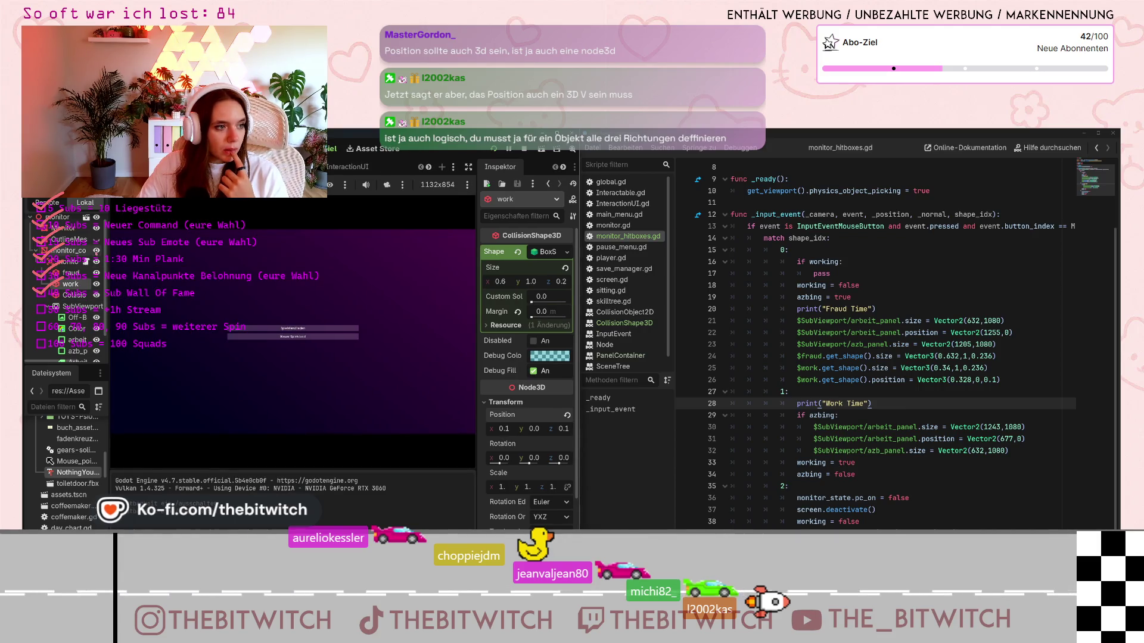
Start a Neuer Spielstand game, sit at the desk and click the monitor to test the hitboxes
click(281, 336)
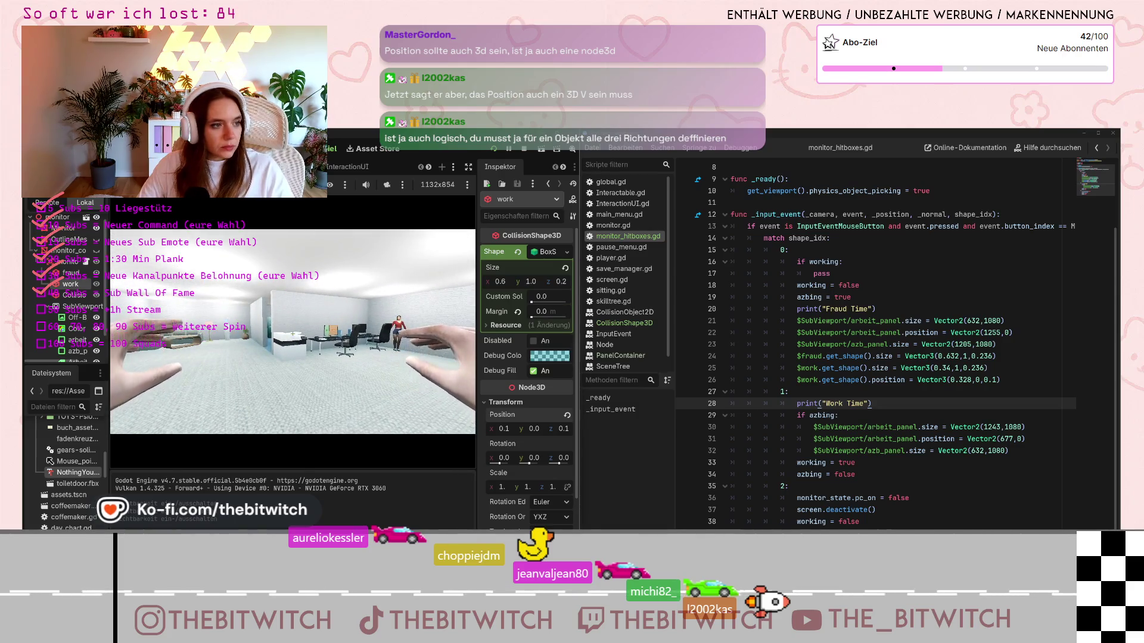
key(Escape)
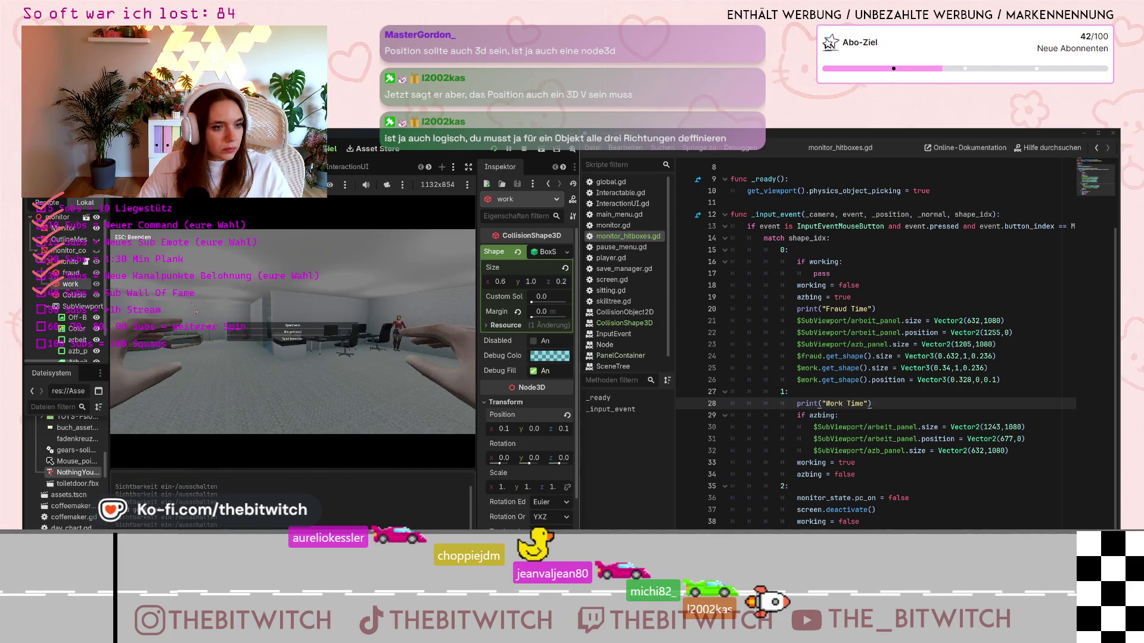
key(Escape)
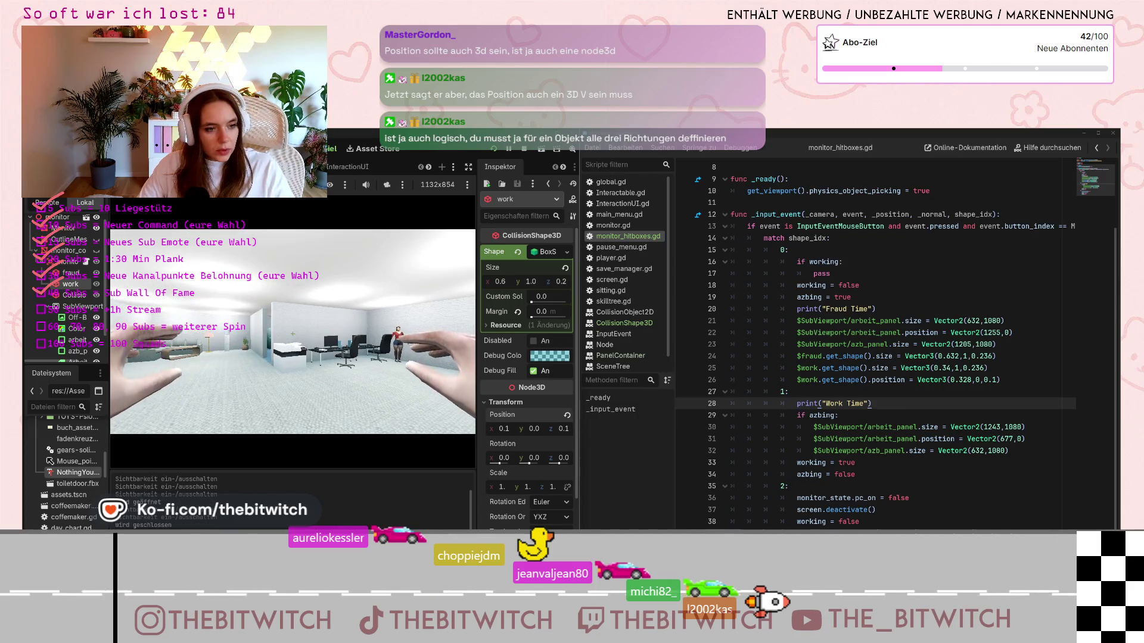
click(293, 331)
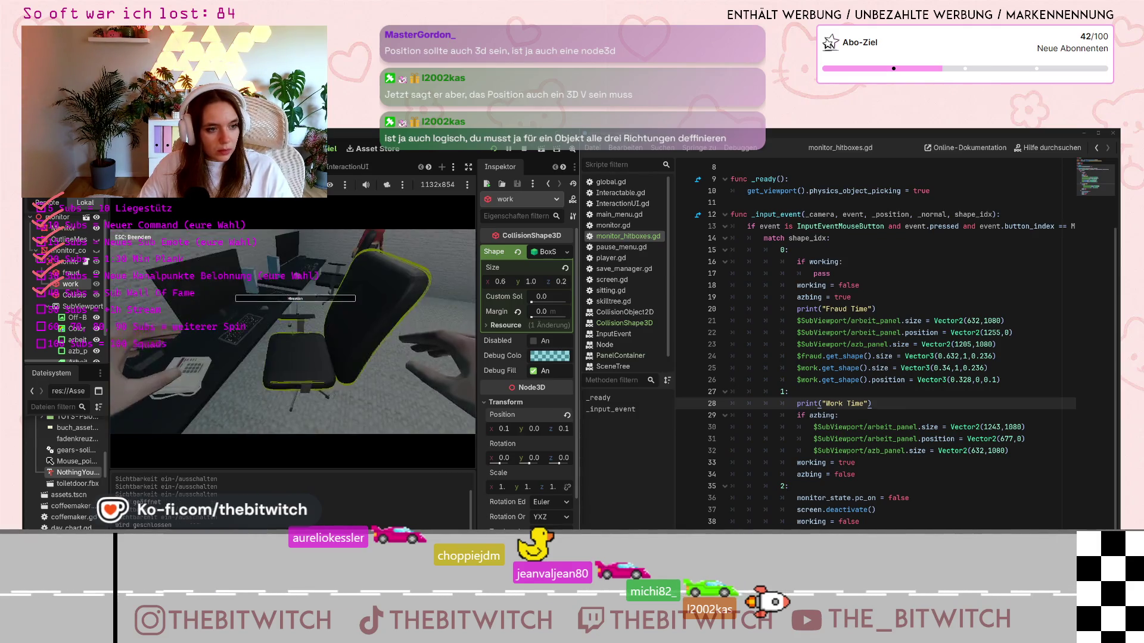
click(293, 332)
click(221, 253)
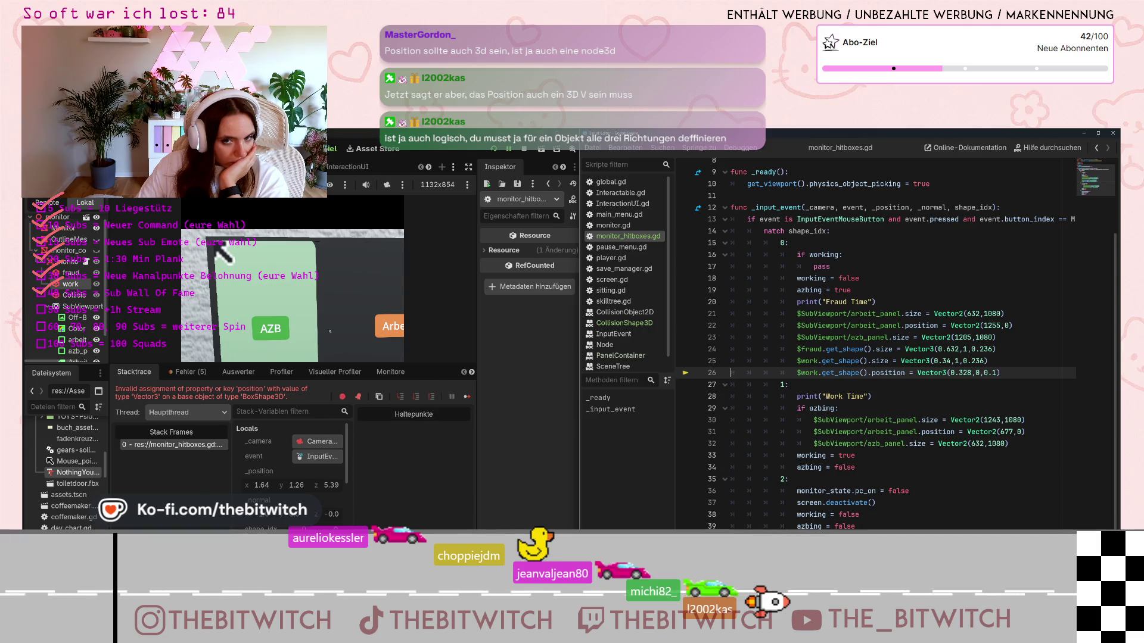
Remove 'get_shape().' from line 26 so it sets $work.position directly, and save
click(868, 373)
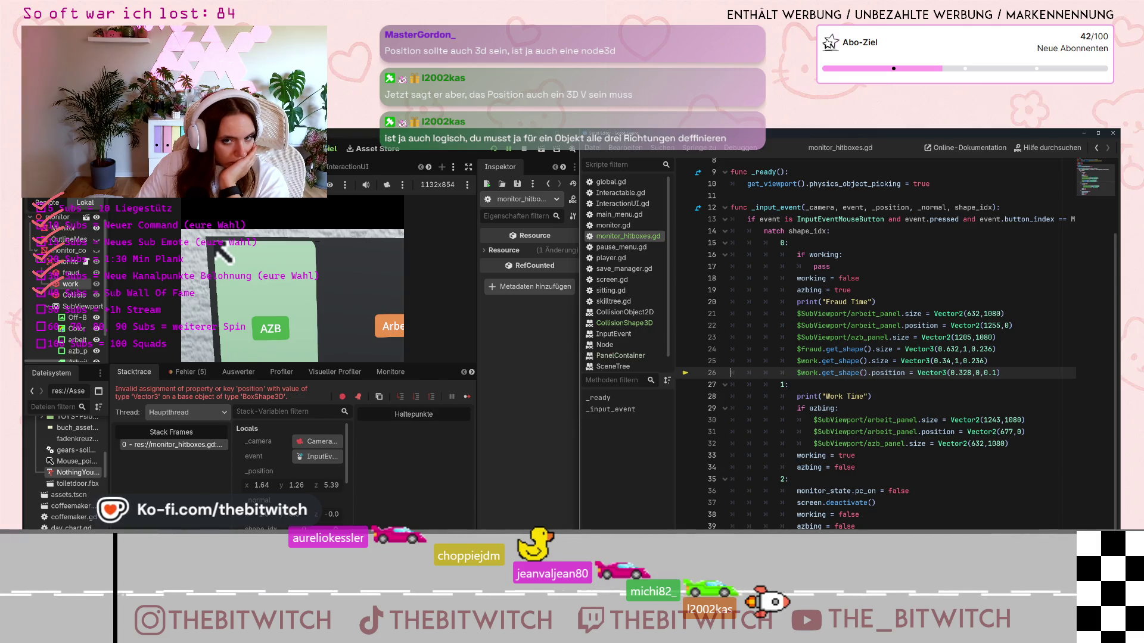
drag(867, 372, 821, 373)
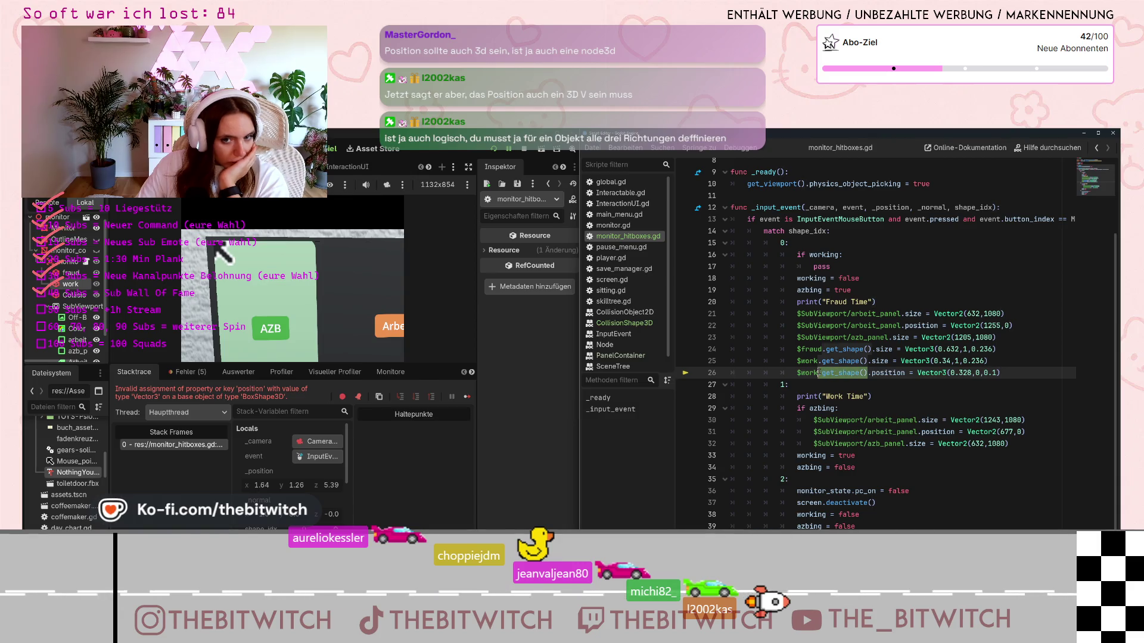
key(BackSpace)
click(846, 388)
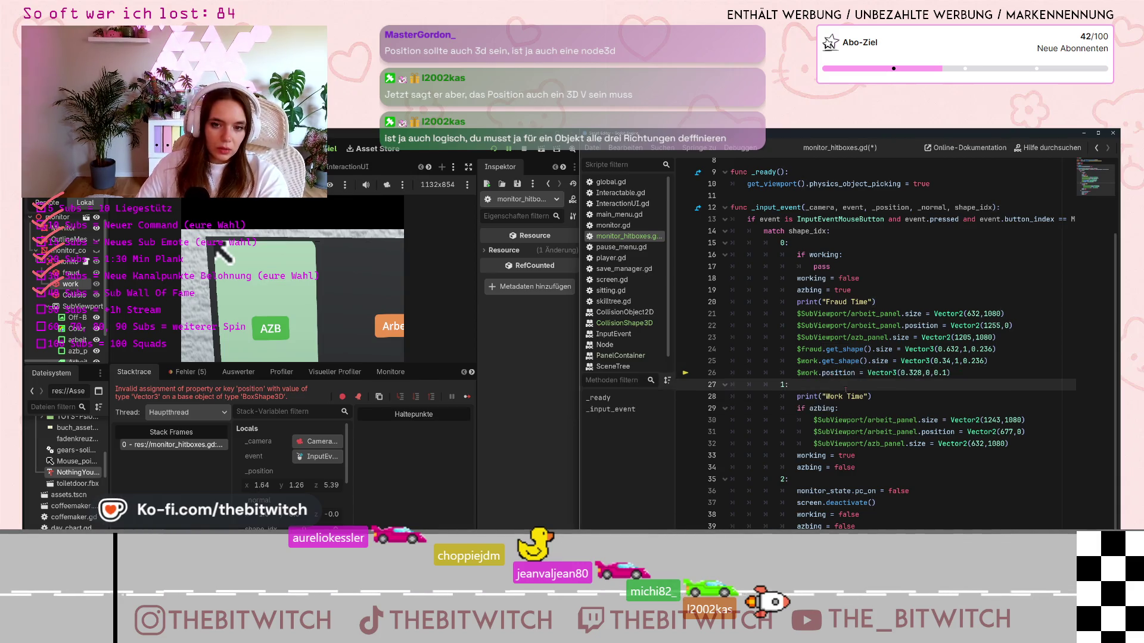
key(ctrl+s)
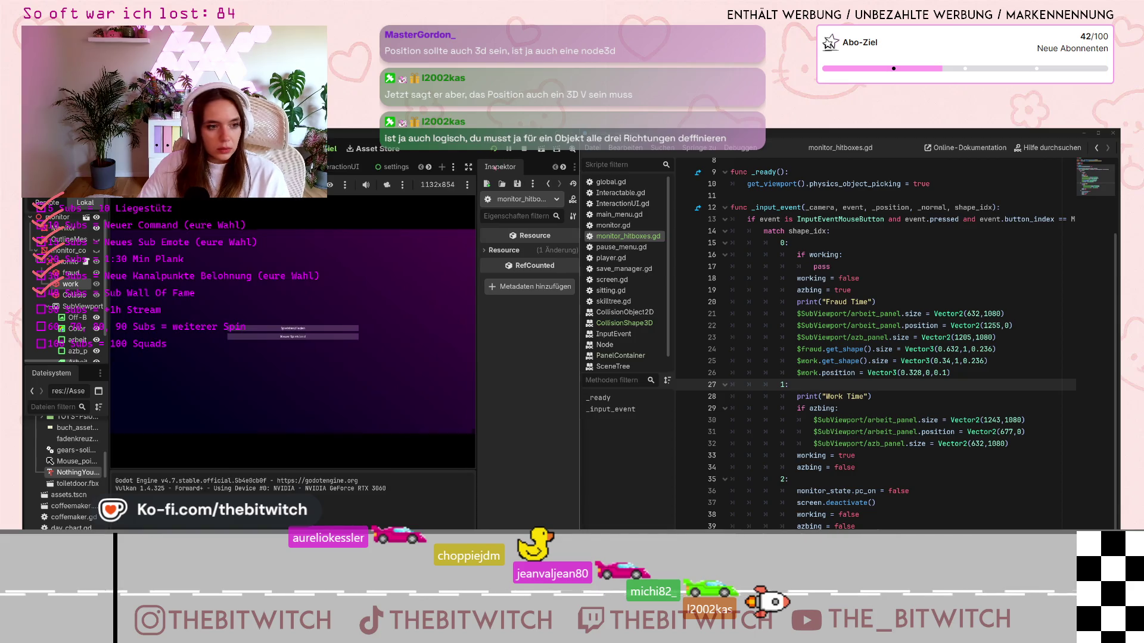
Start the game, walk to the office desk and sit down with E
click(334, 328)
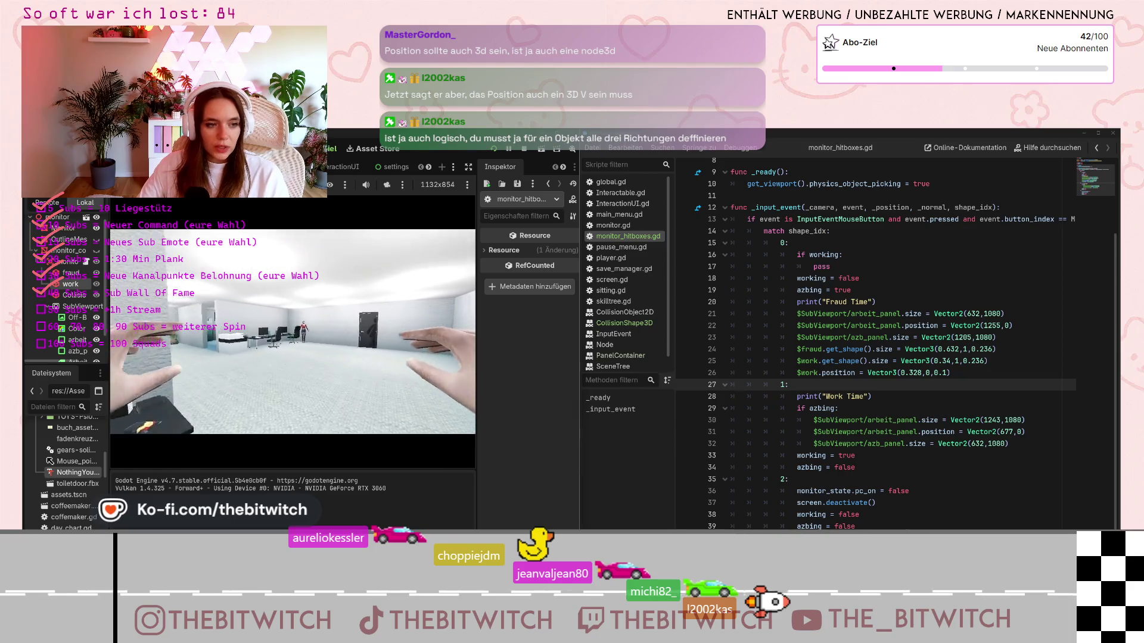
key(w)
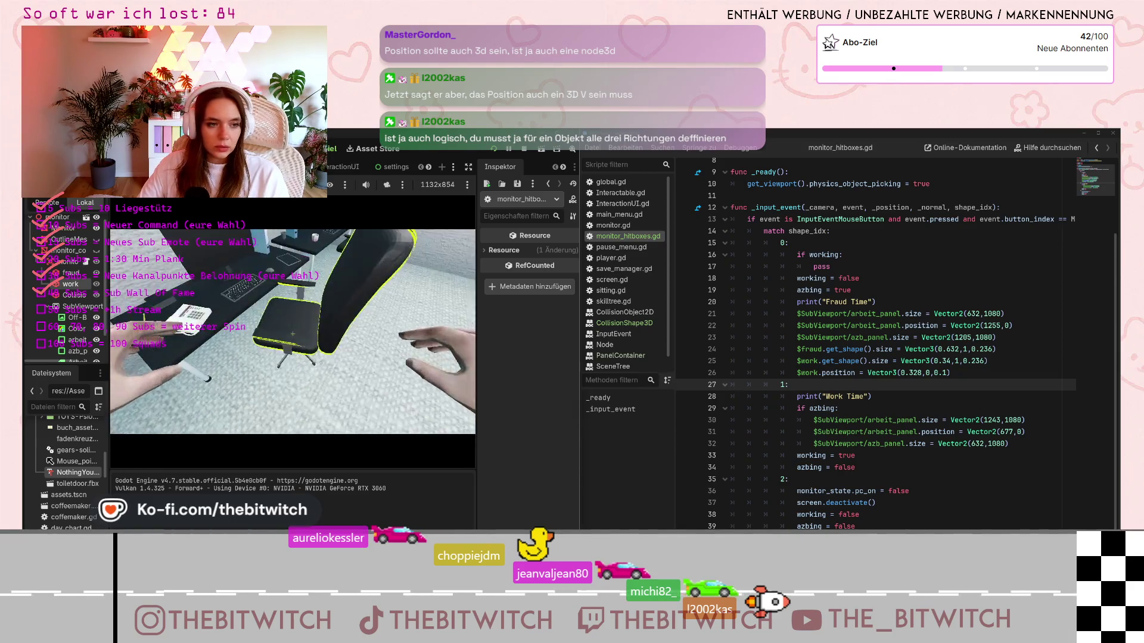
key(e)
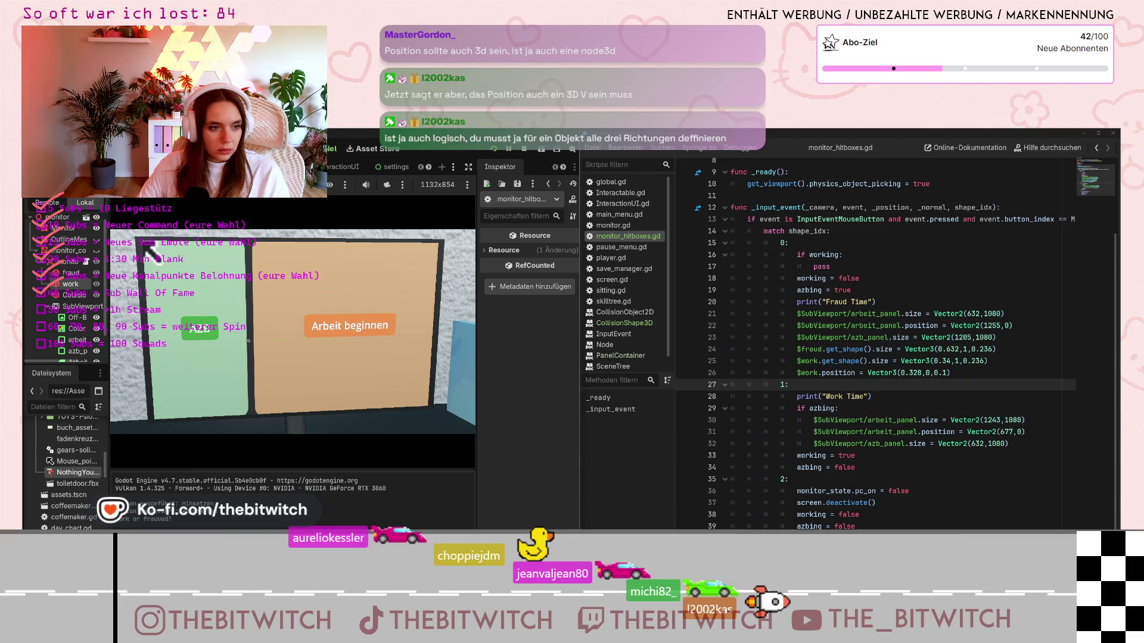
Click the AZB and Arbeit monitor panels alternately to test the view switching
click(147, 249)
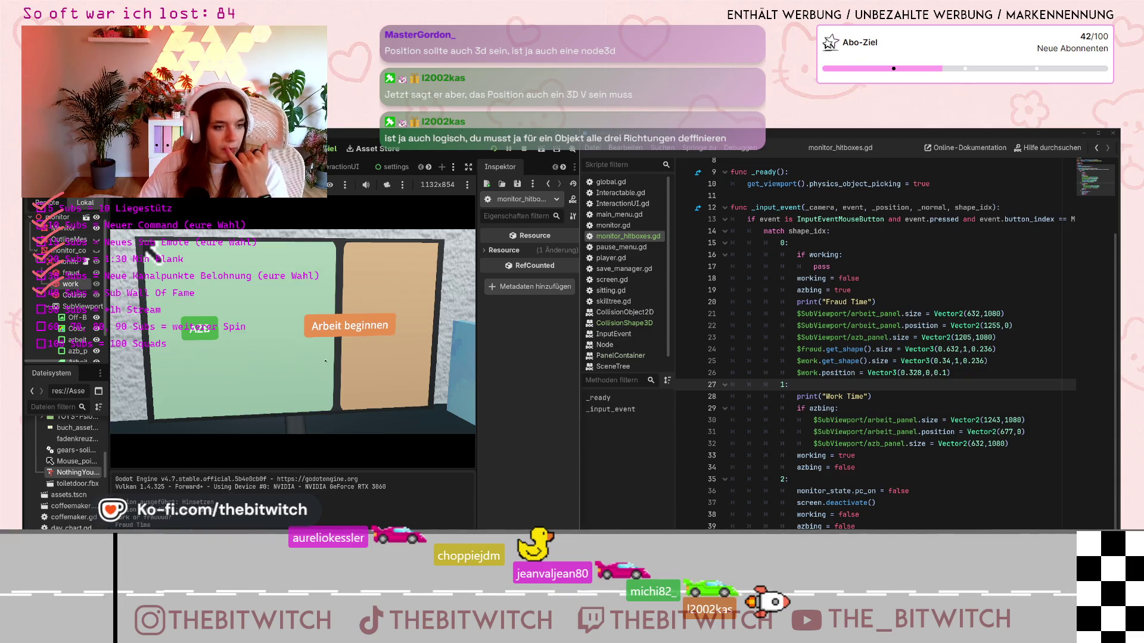
click(348, 361)
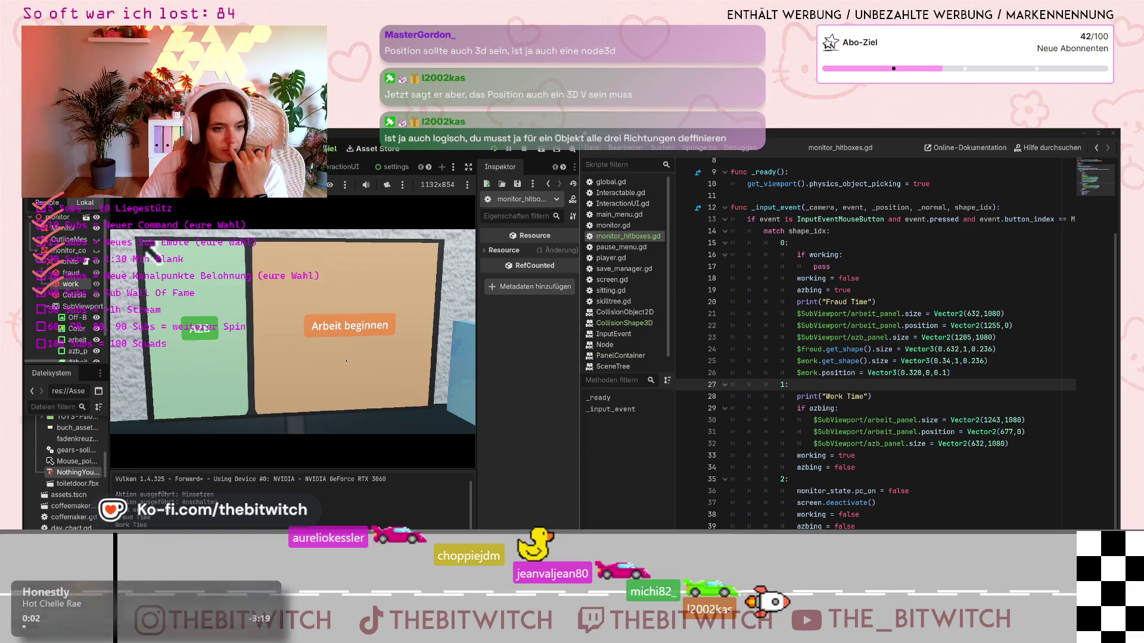
click(263, 361)
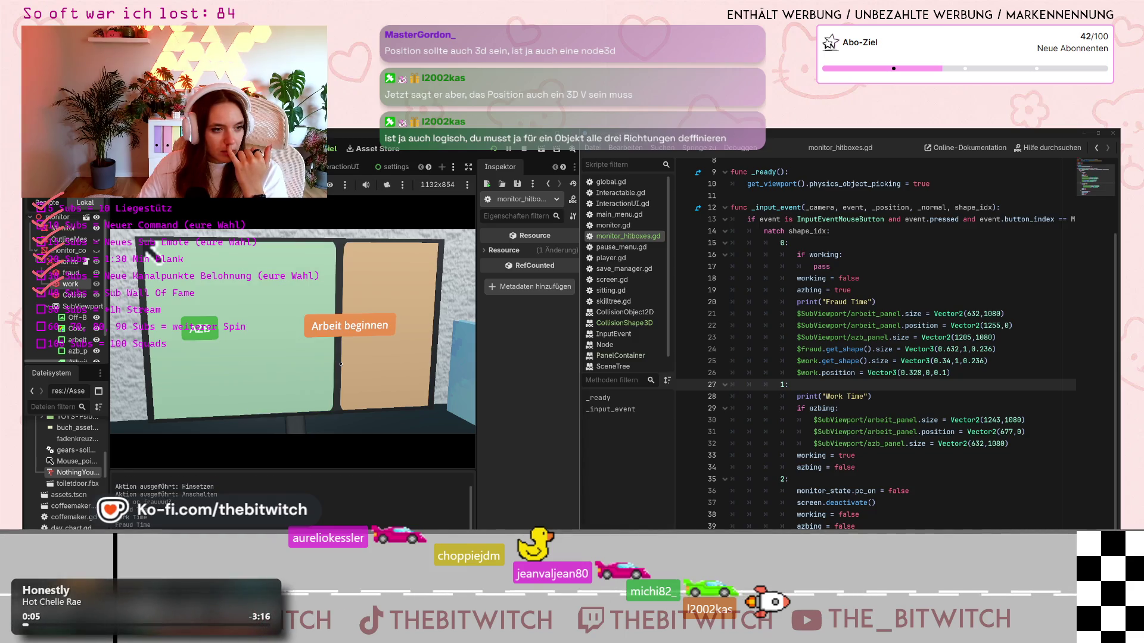
click(266, 360)
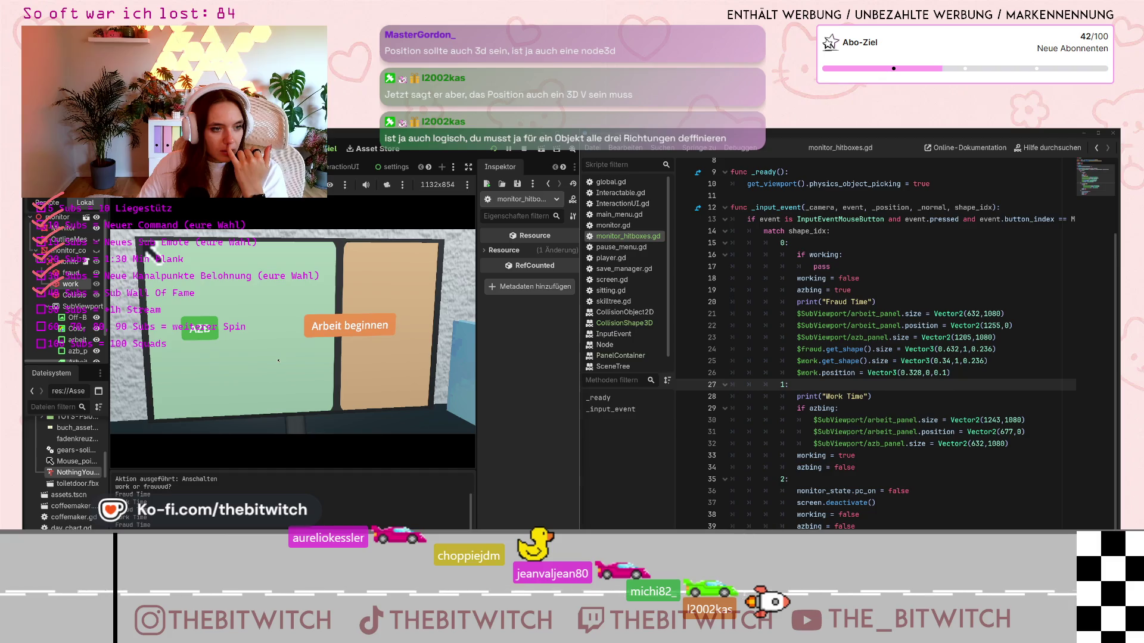
click(344, 360)
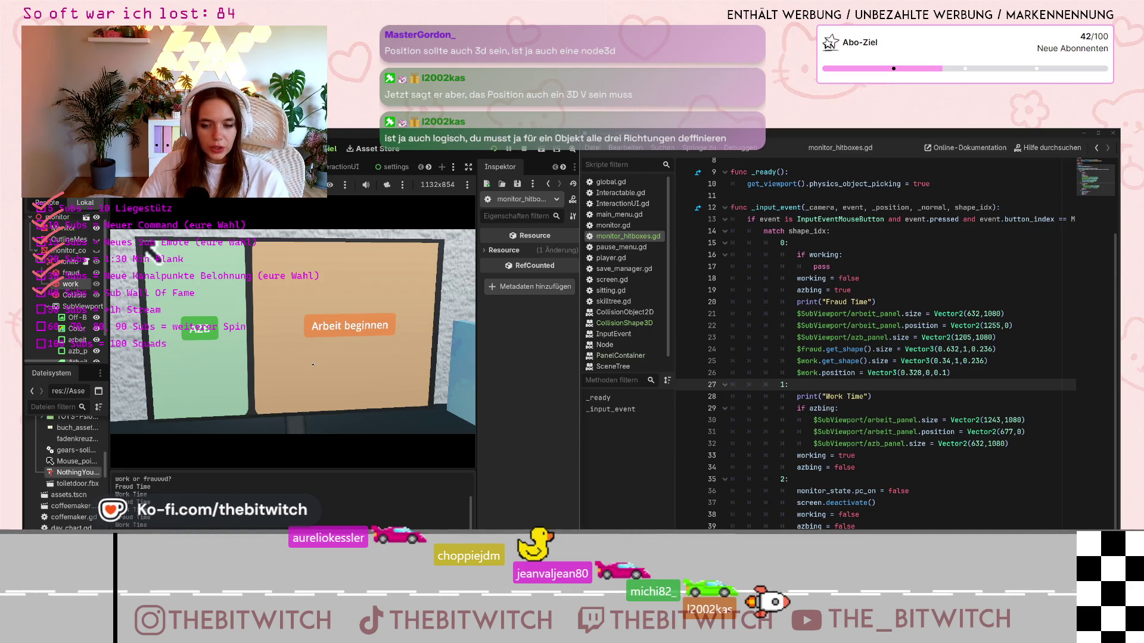
click(233, 373)
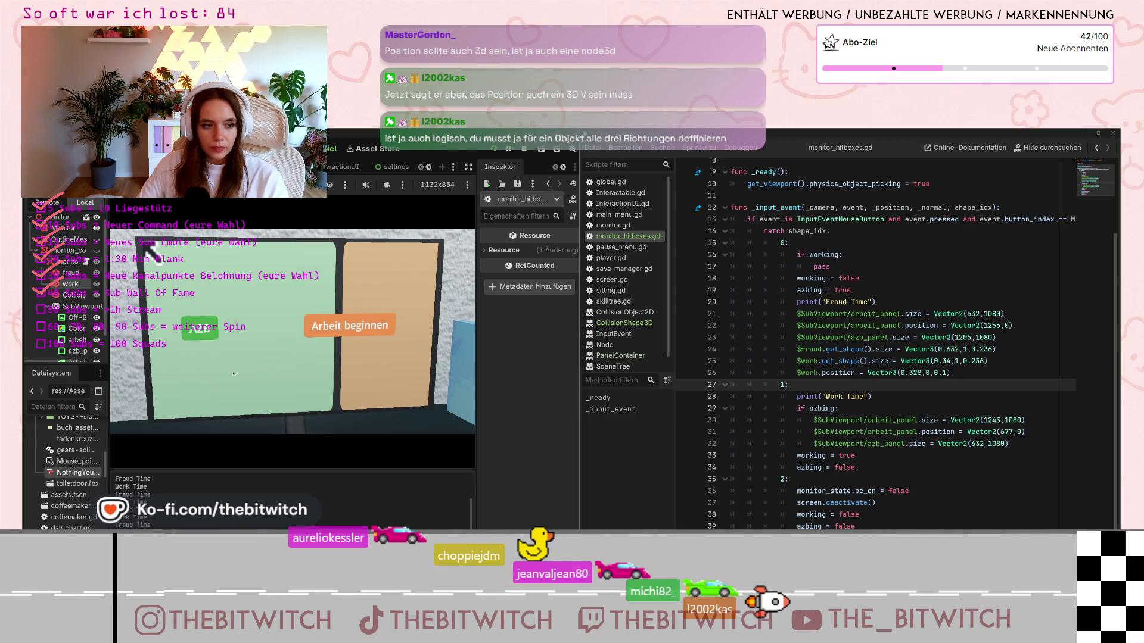
click(348, 377)
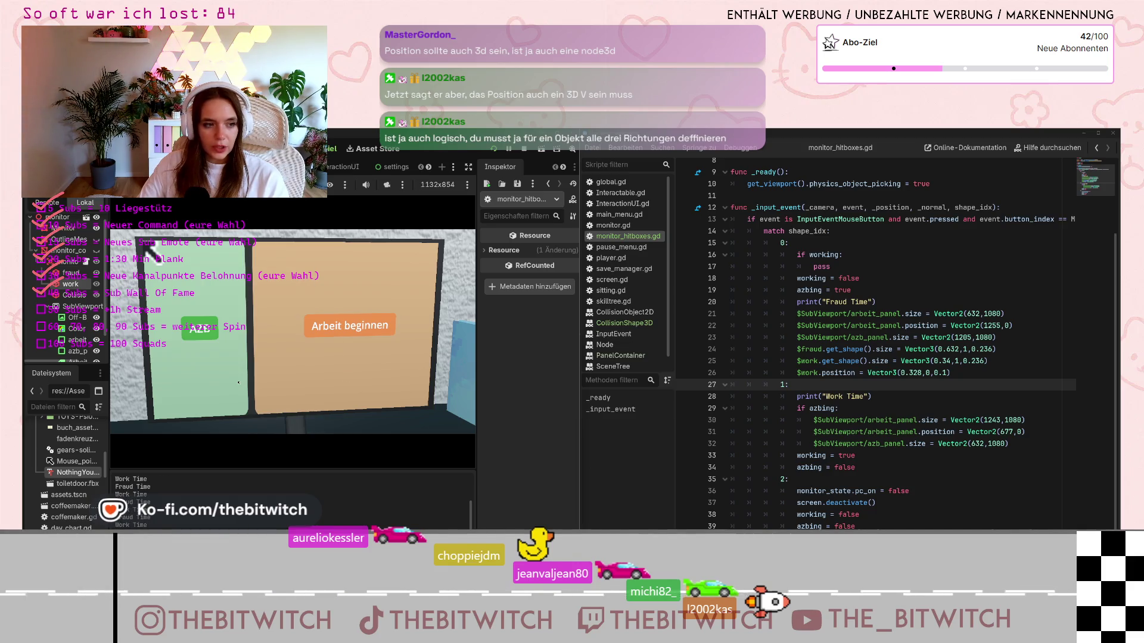
click(244, 383)
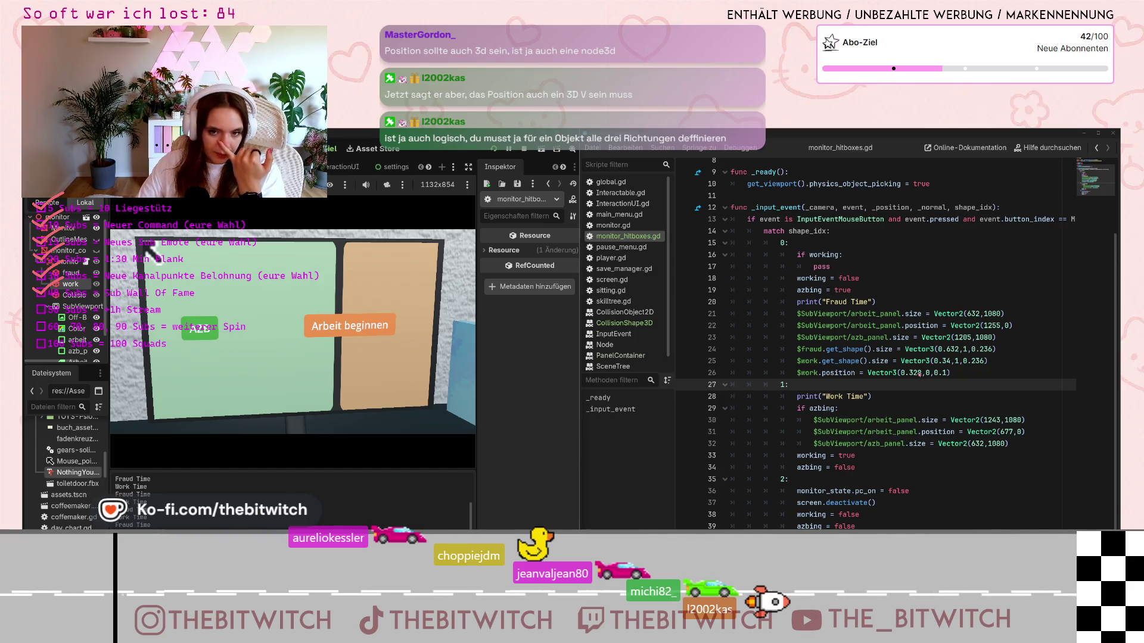
Stop the running game with F8 and bring the monitor's panels back into the 3D view
click(994, 349)
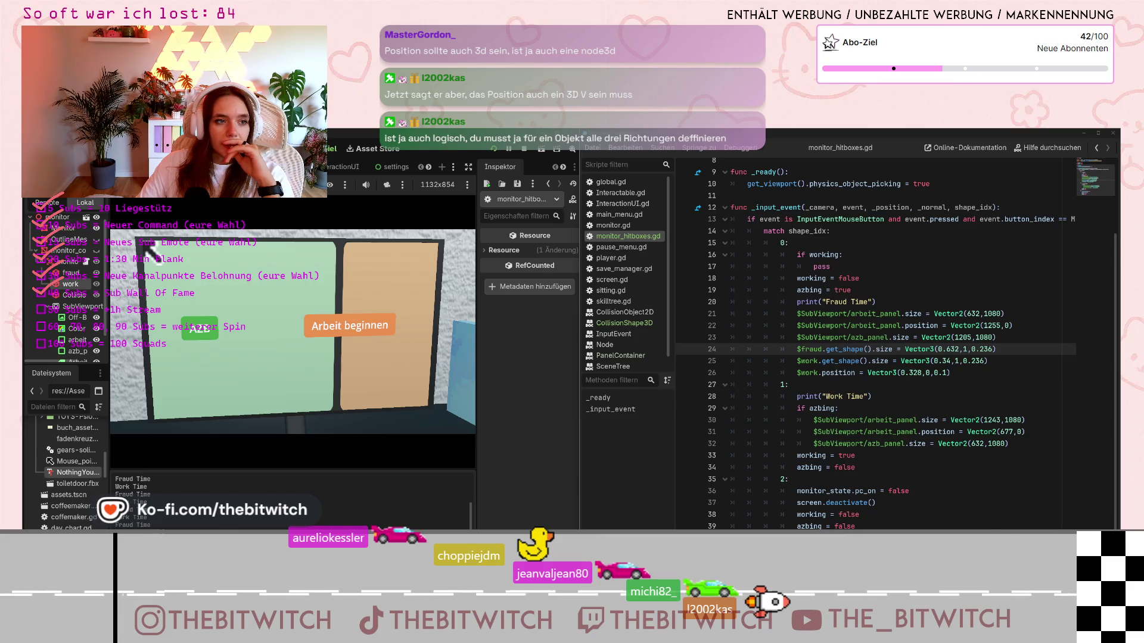
key(F8)
click(110, 250)
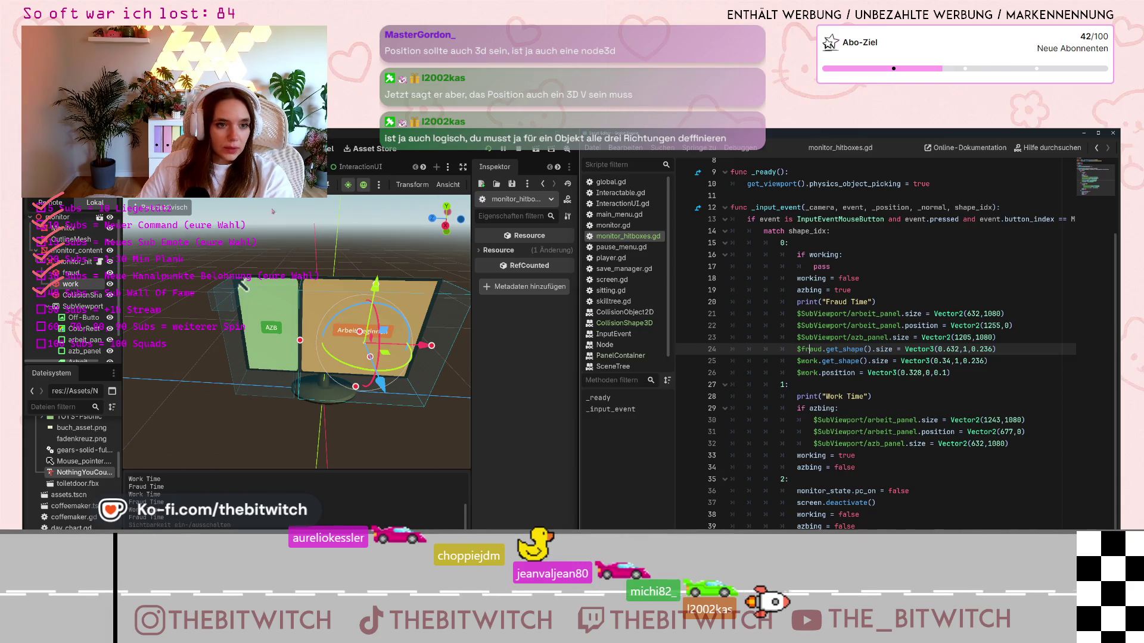
Check the fraud hitbox's collision shape size and select the fraud size line on line 24
click(240, 284)
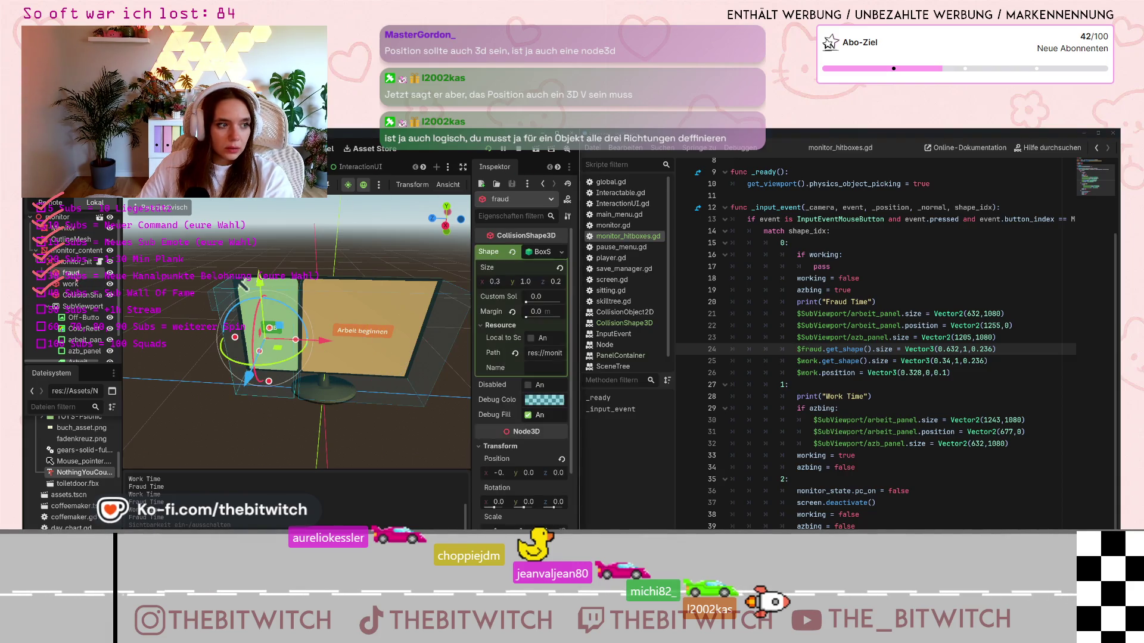
mouse_move(494, 285)
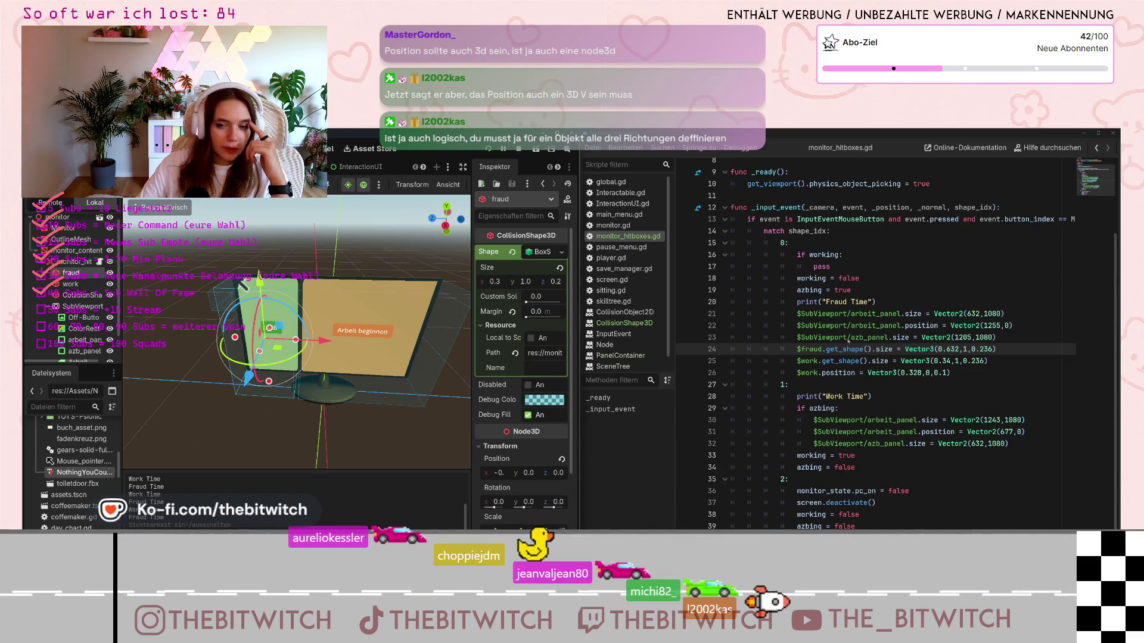
key(shift+Home)
key(ctrl+c)
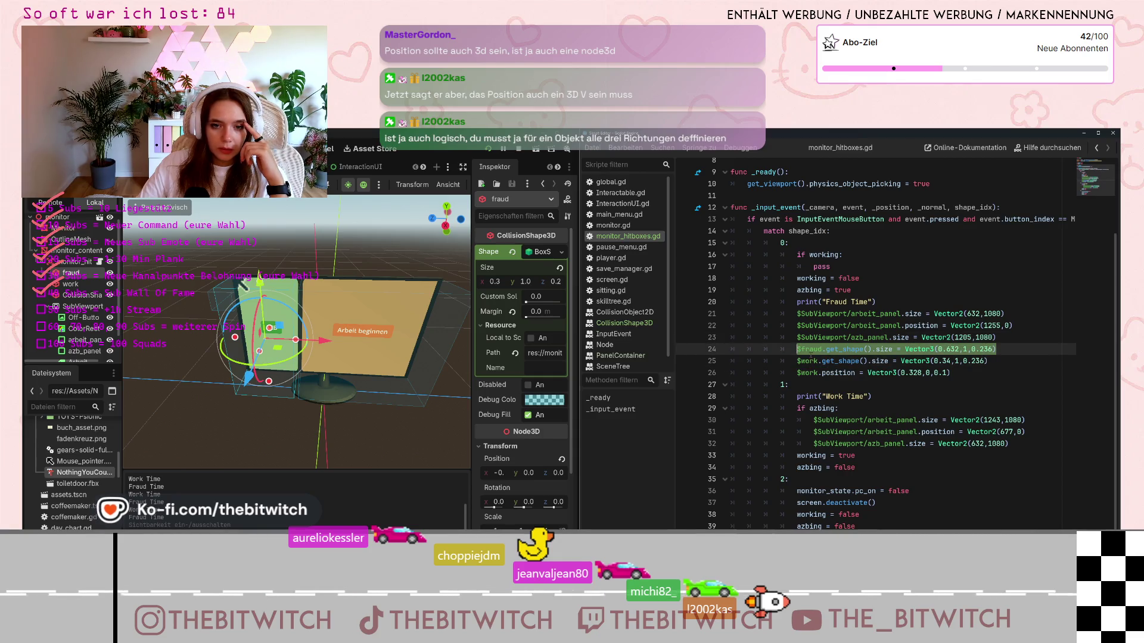
Paste the fraud size line after line 32 as Vector3(0.324,1,0.236), then select line 25's work size line
click(1065, 447)
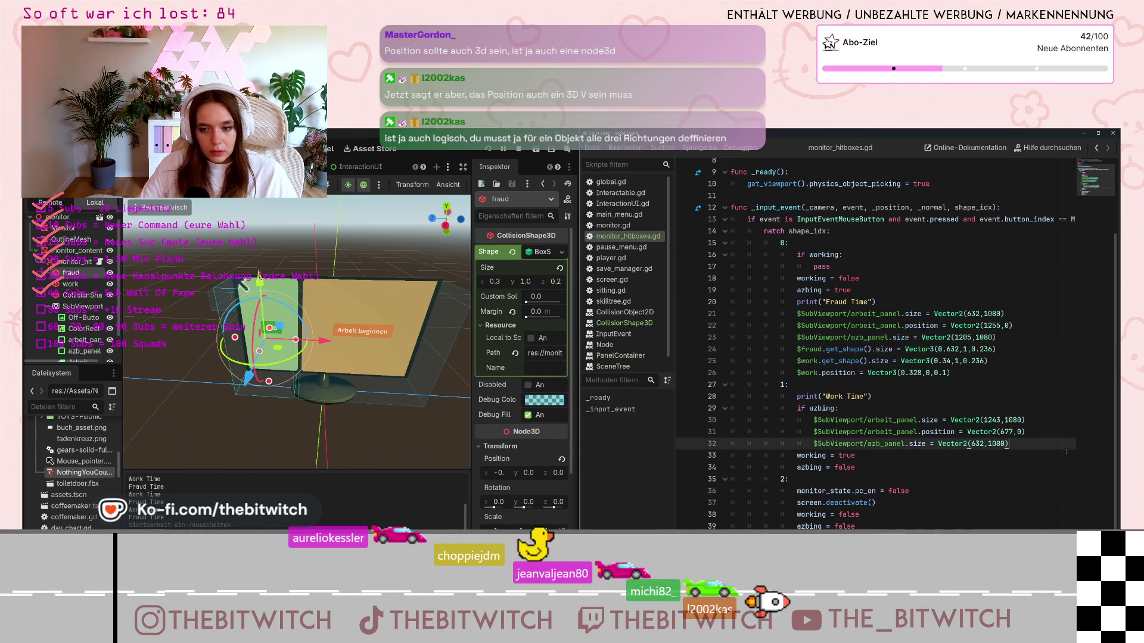
key(Return)
key(ctrl+v)
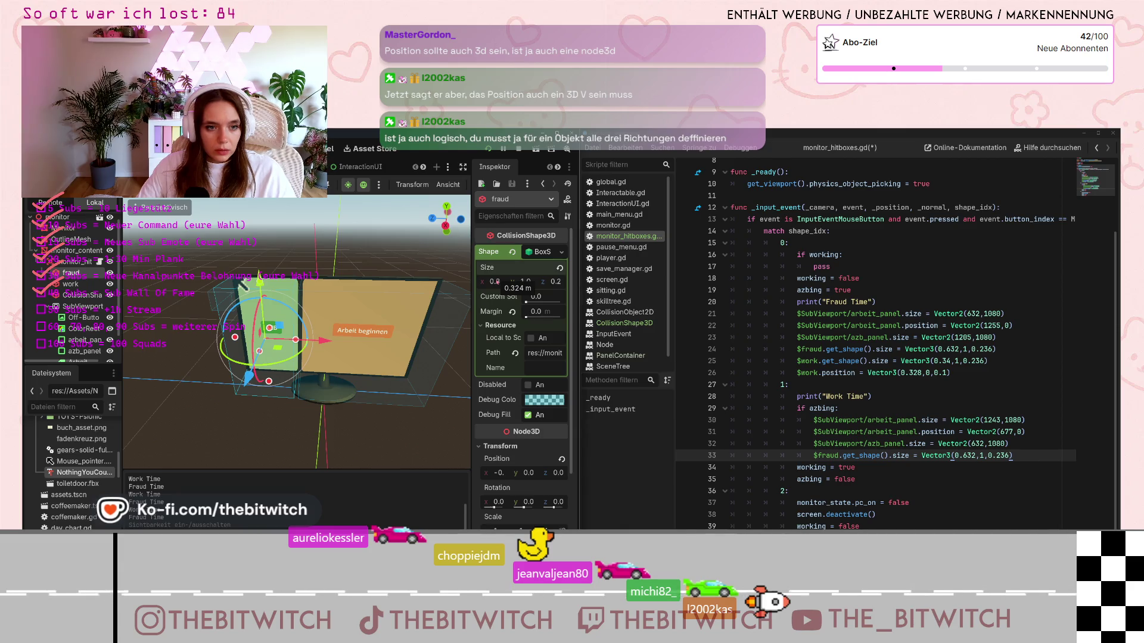
double_click(968, 456)
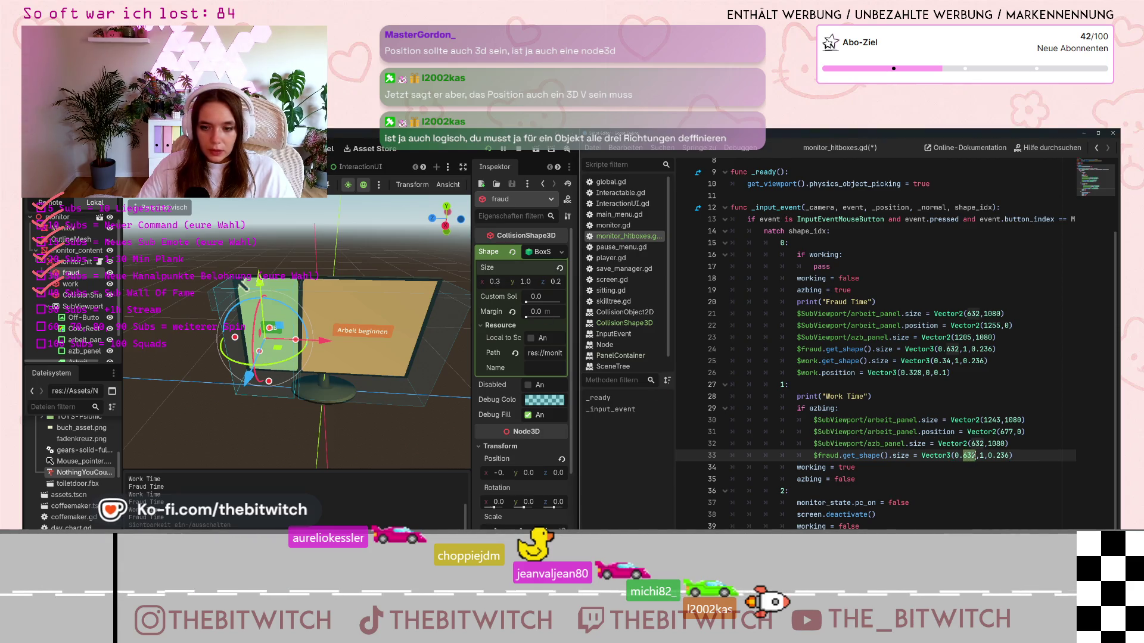
text(324)
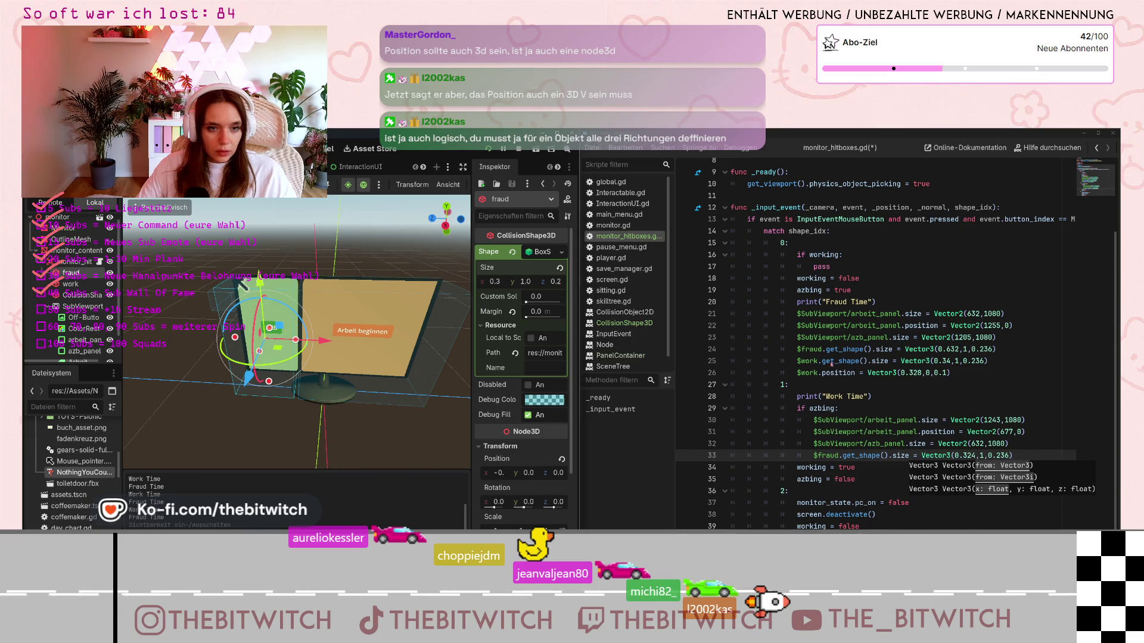
click(1004, 456)
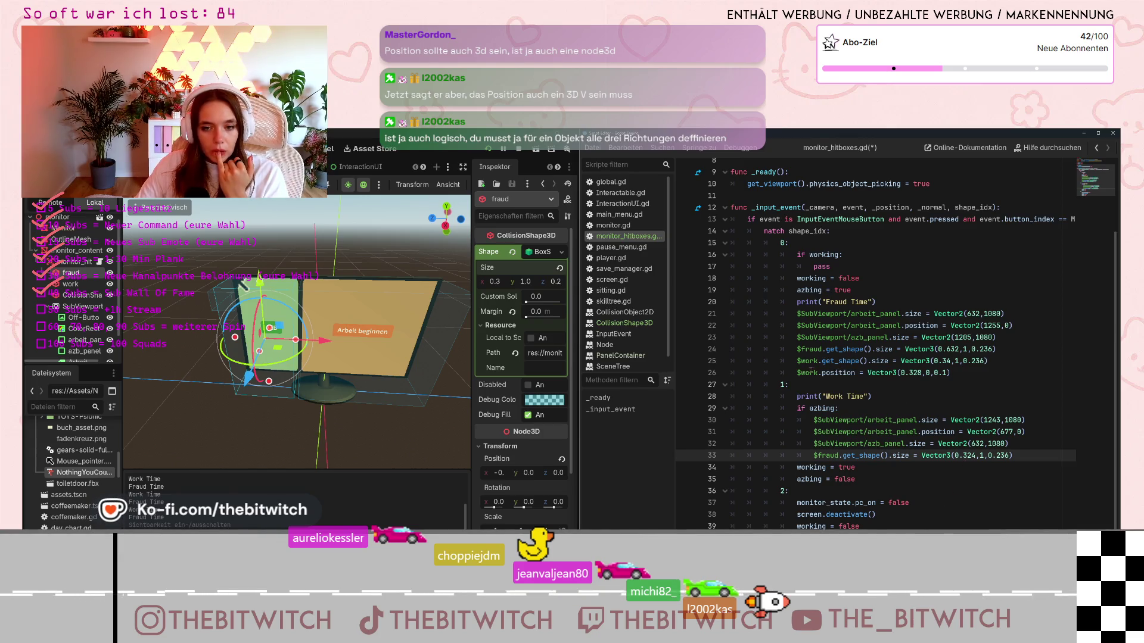
drag(795, 361, 988, 361)
key(ctrl+c)
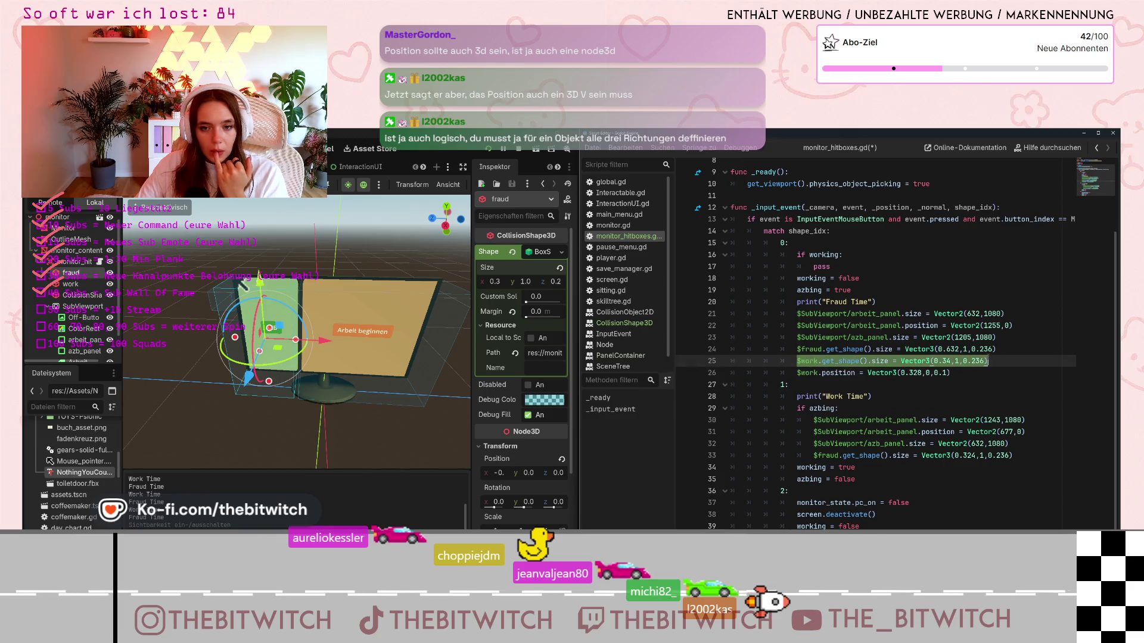
click(1018, 457)
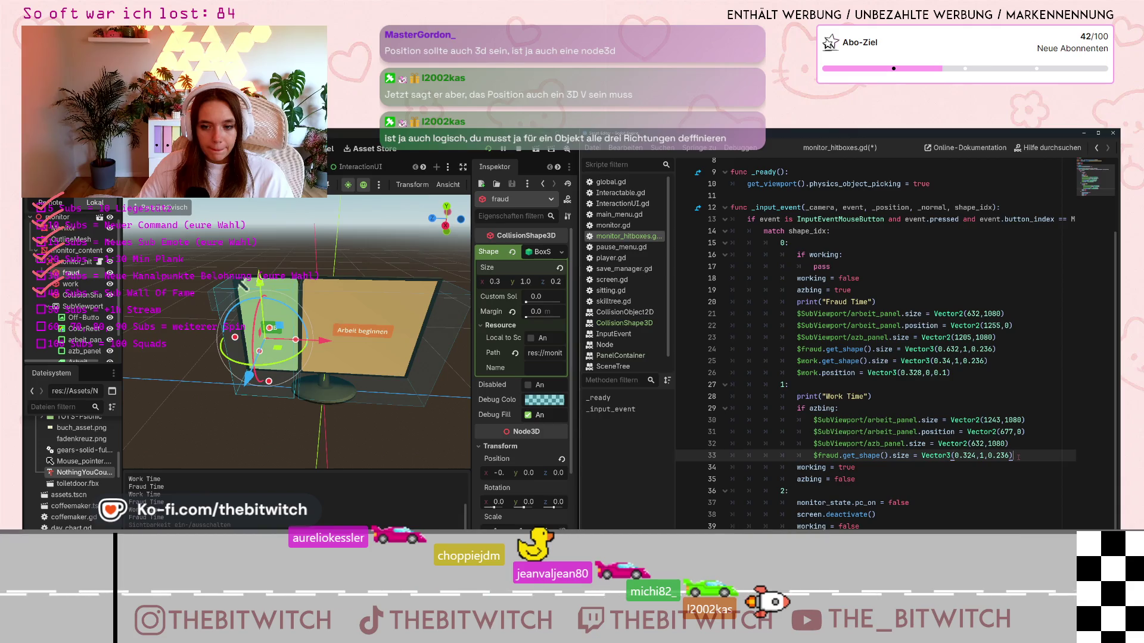
Paste the work size line as line 34 and duplicate line 26's work position line as line 35
key(Return)
key(ctrl+v)
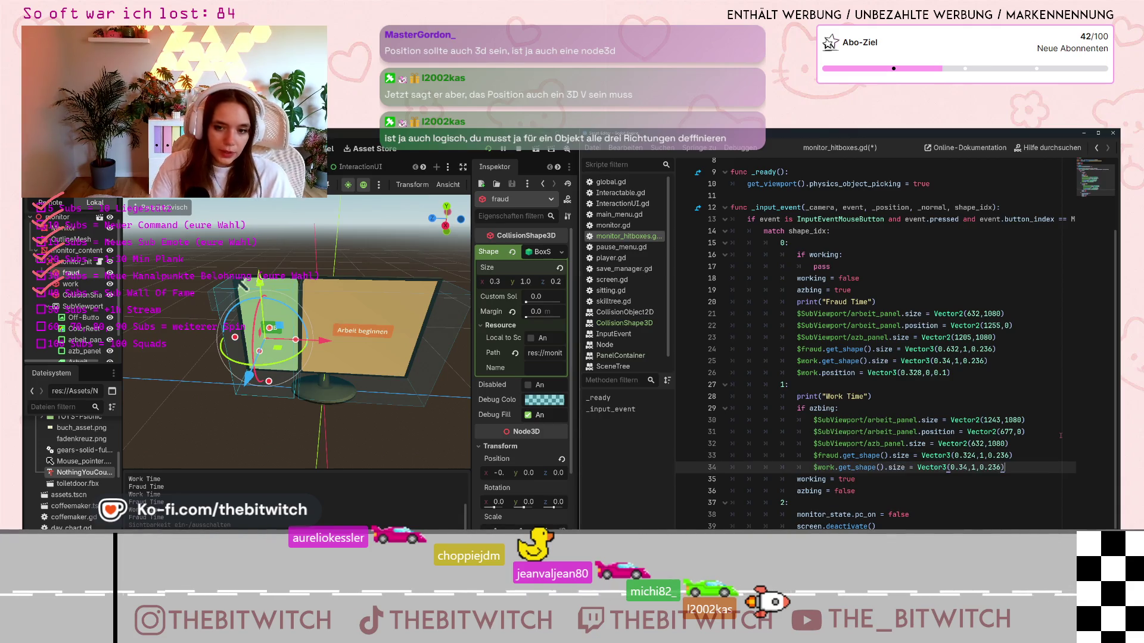
triple_click(956, 374)
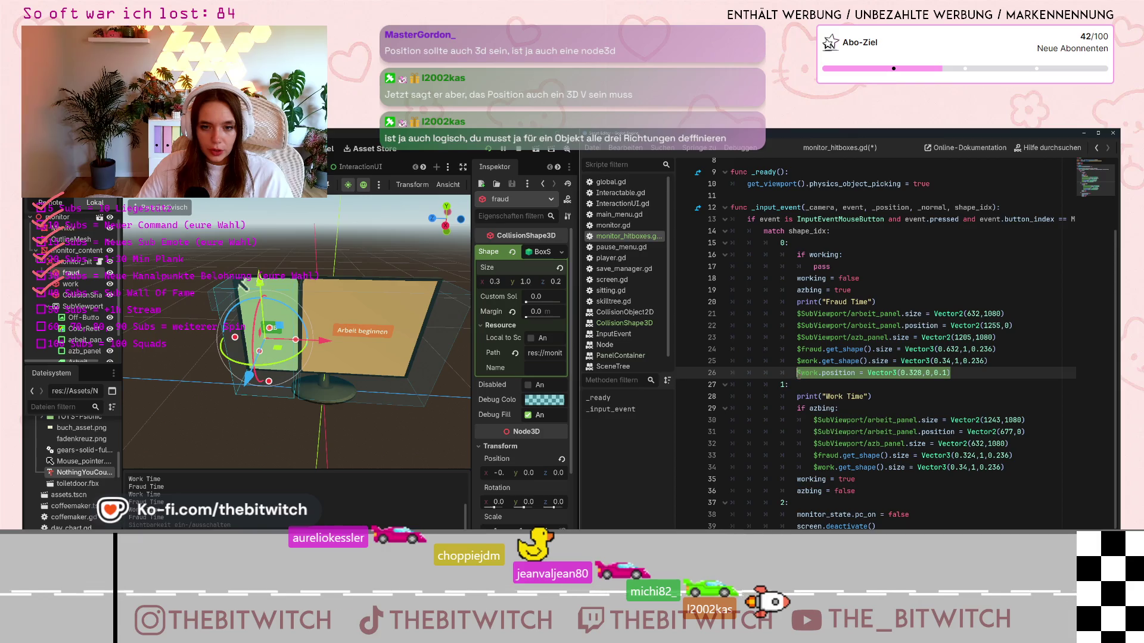
key(ctrl+c)
click(1028, 463)
key(Return)
key(ctrl+v)
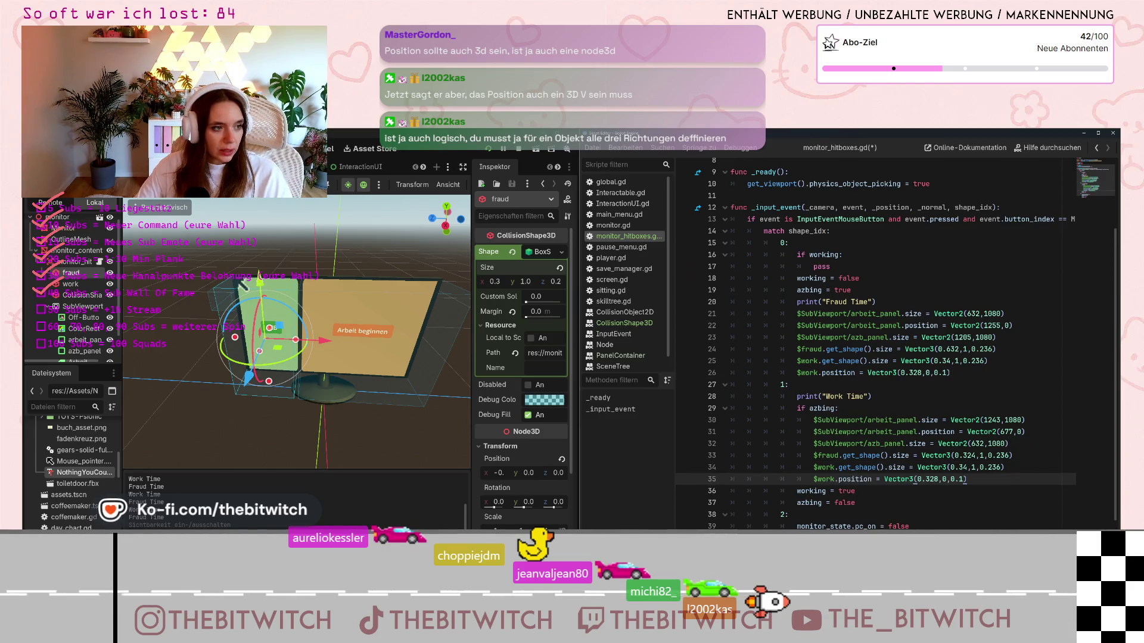
Change line 35's work position x from 0.328 to 0.174
click(71, 285)
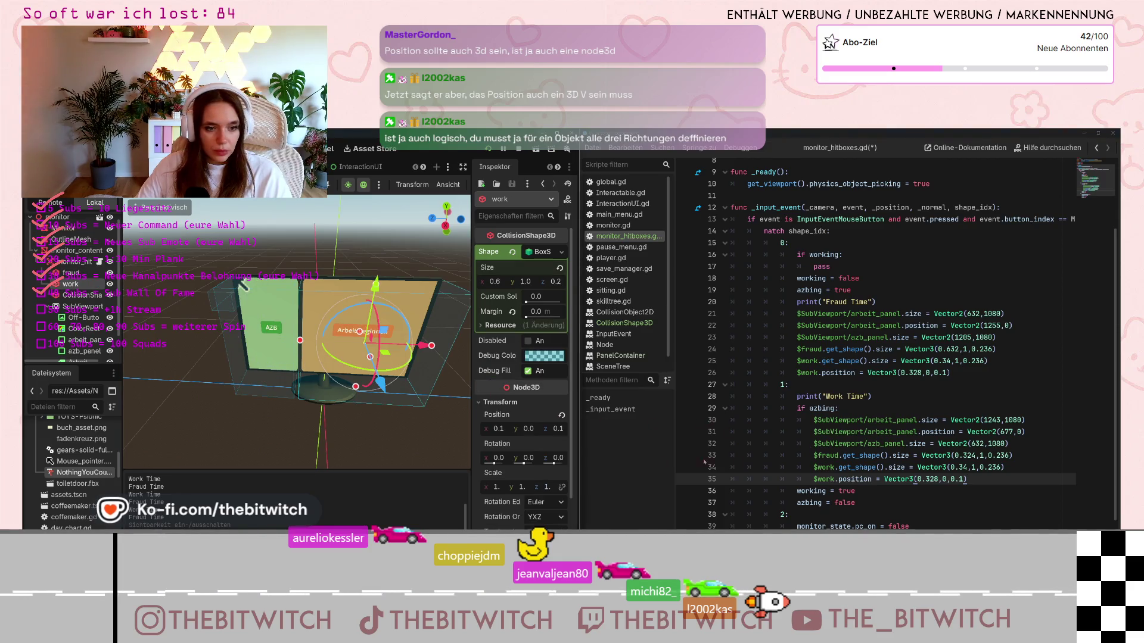
mouse_move(503, 434)
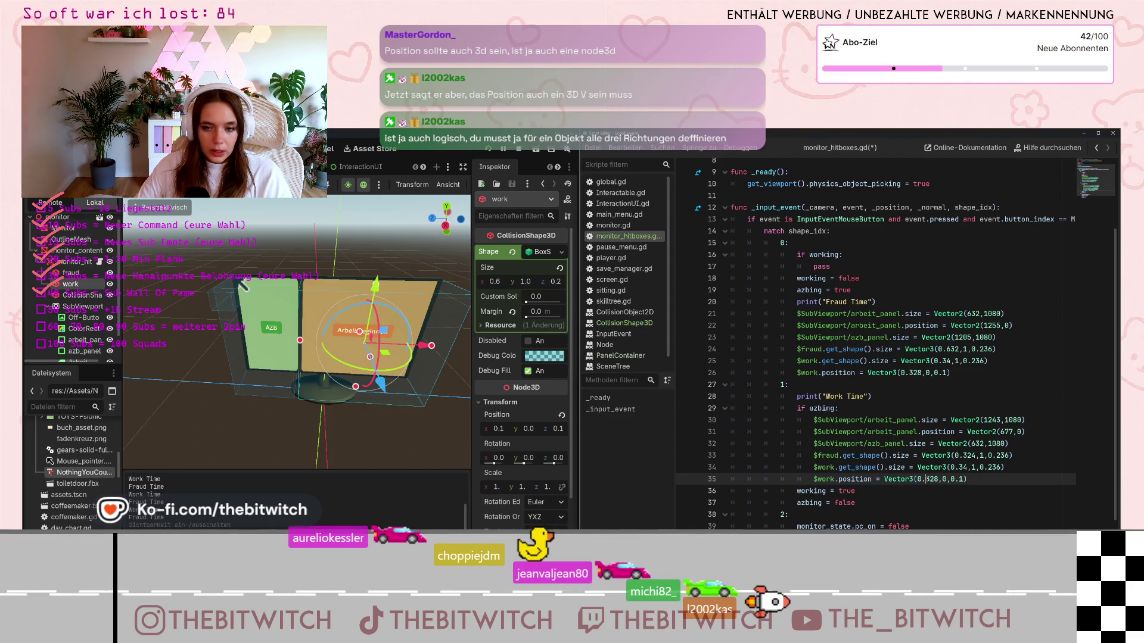
drag(937, 479, 930, 479)
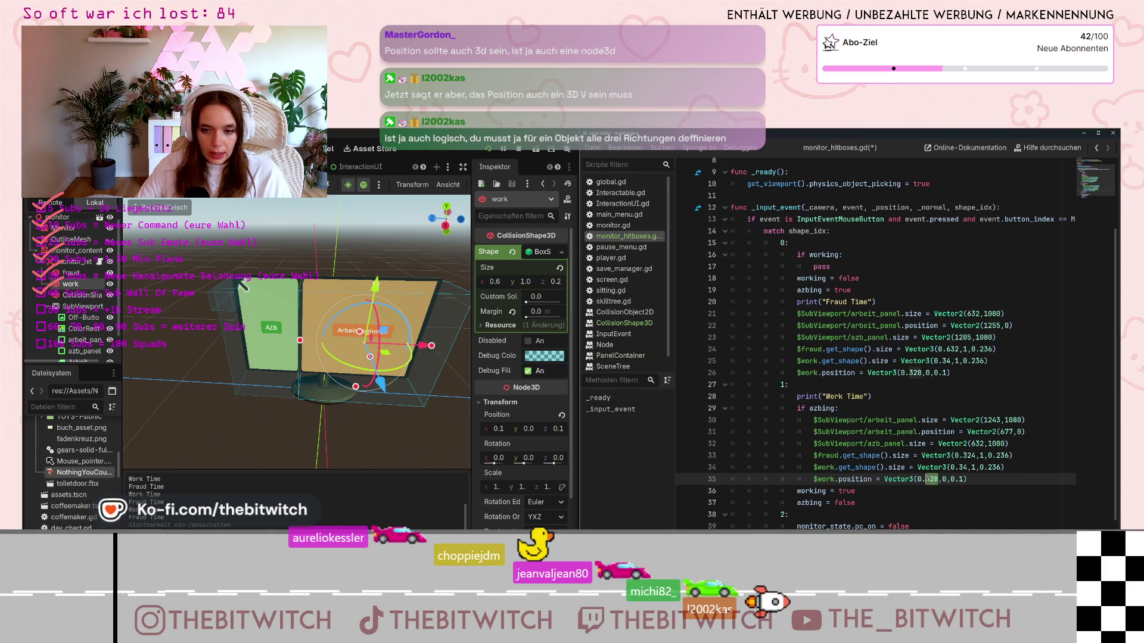
text(174)
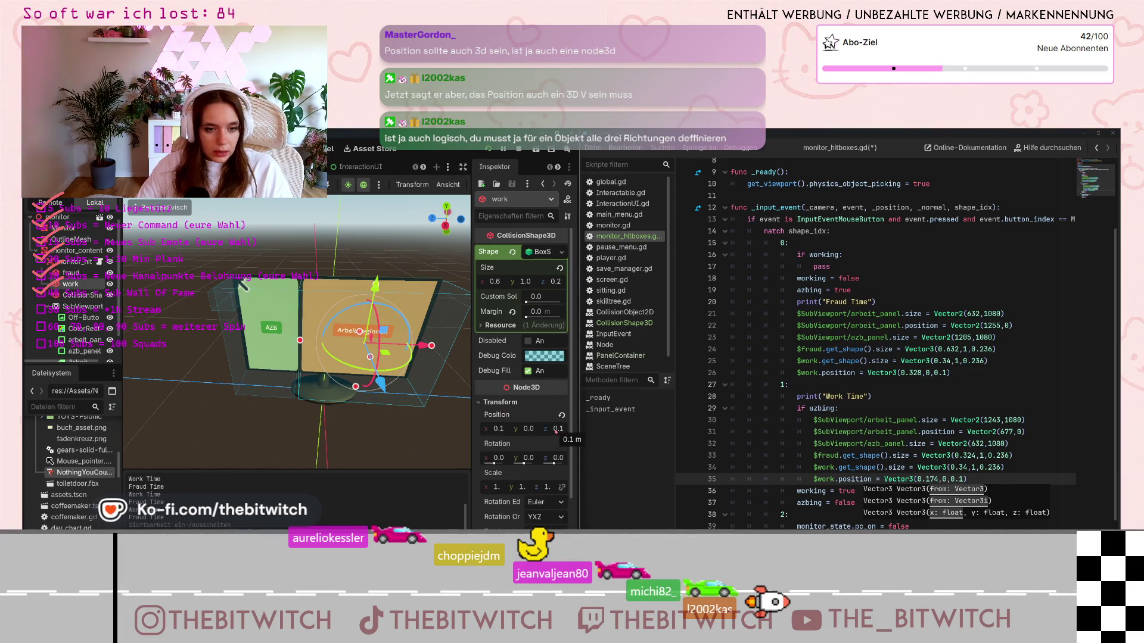
click(1002, 456)
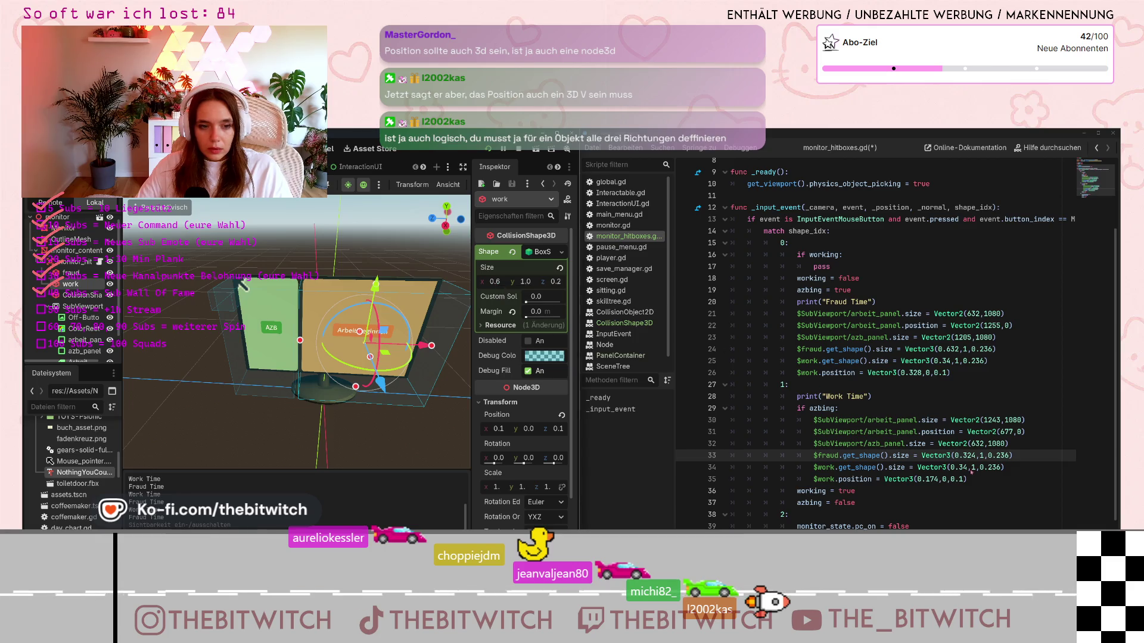
Change line 34's work size to Vector3(0.653,1,0.236) and save the scene
click(967, 466)
double_click(964, 467)
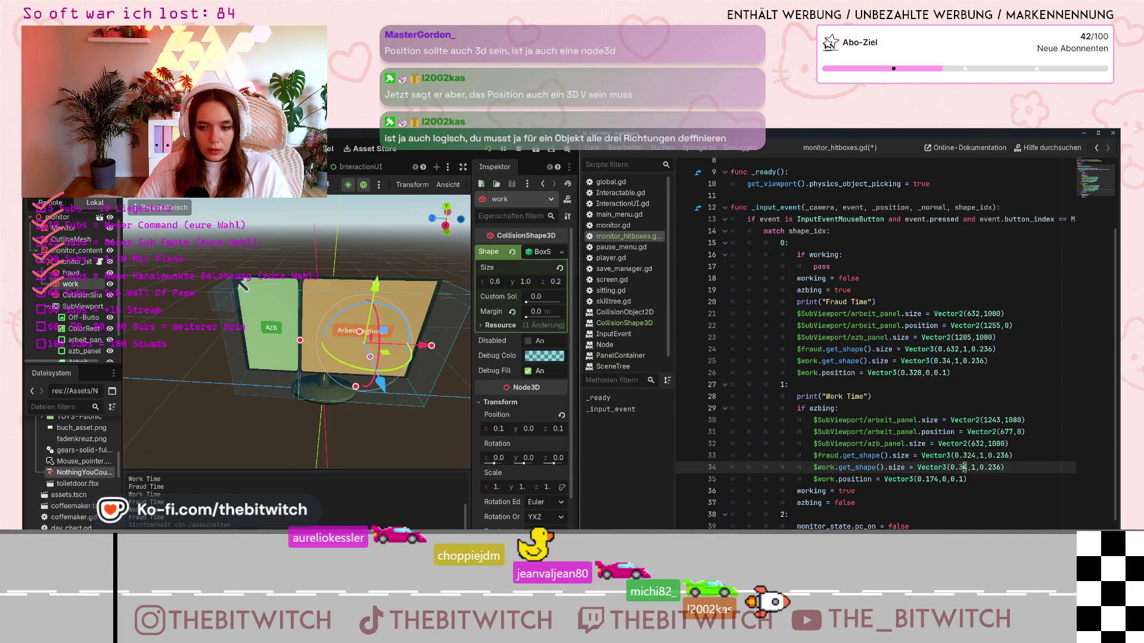
text(65)
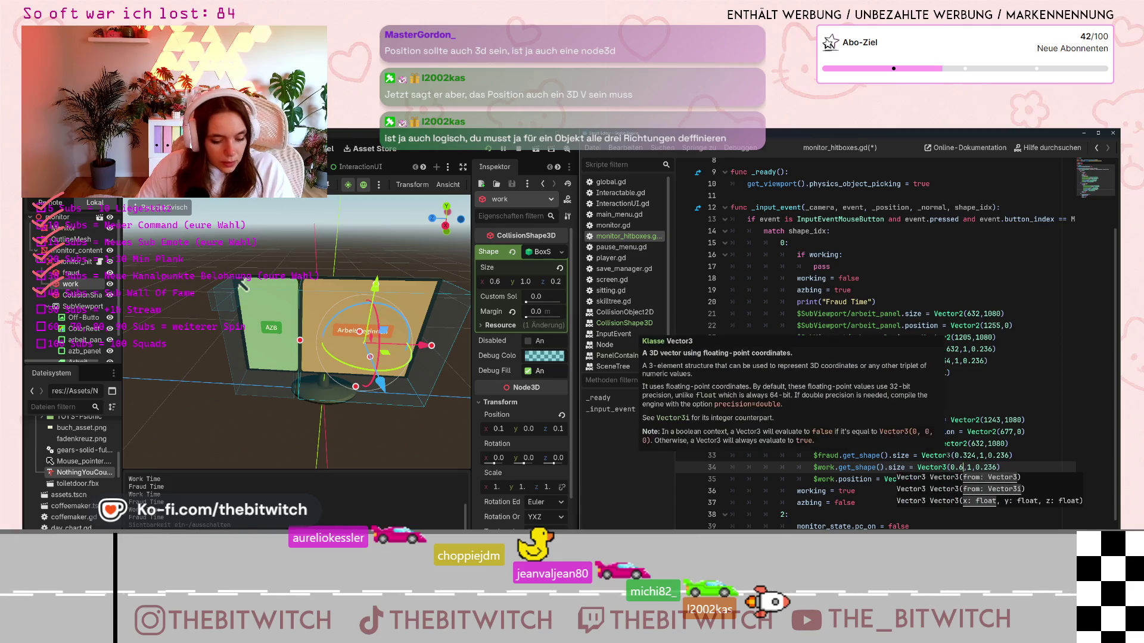
text(3)
click(1008, 444)
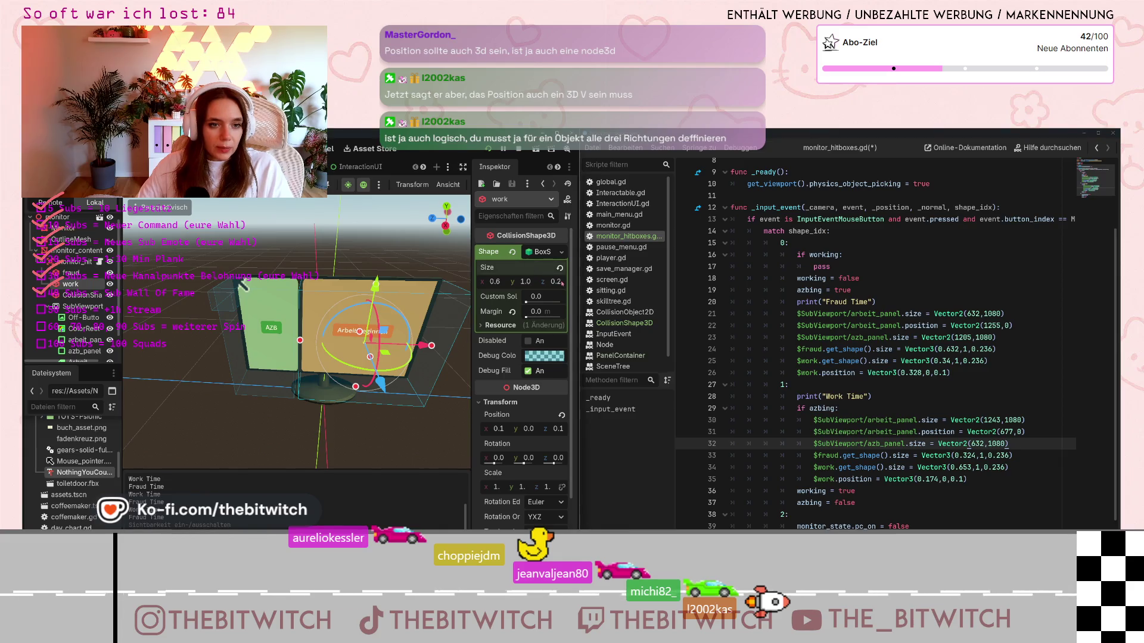
click(1002, 397)
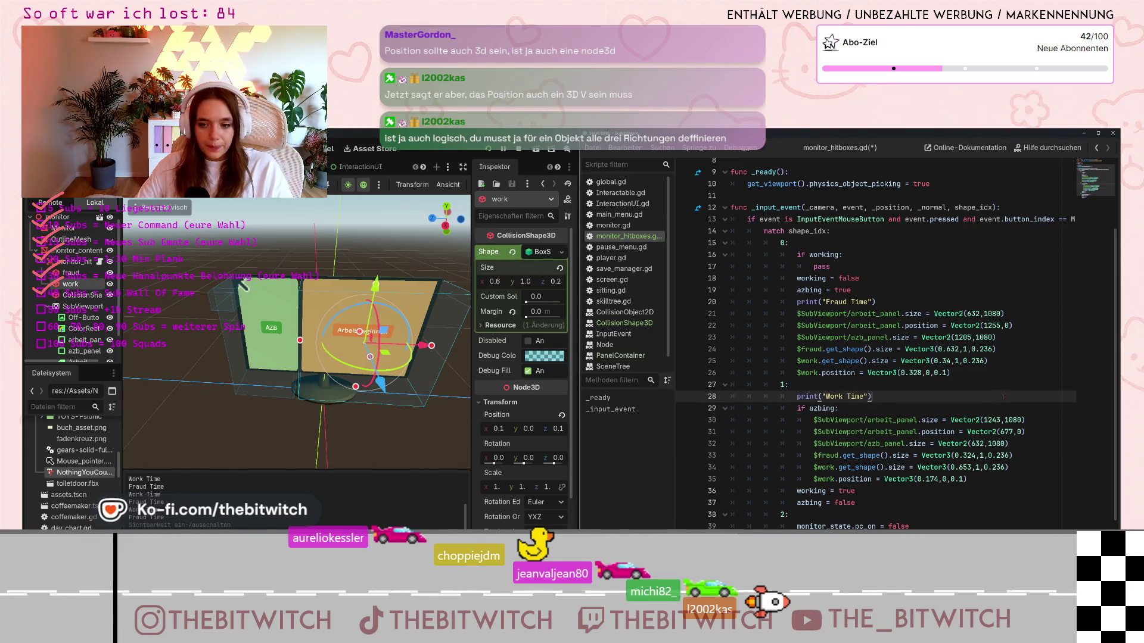
key(ctrl+s)
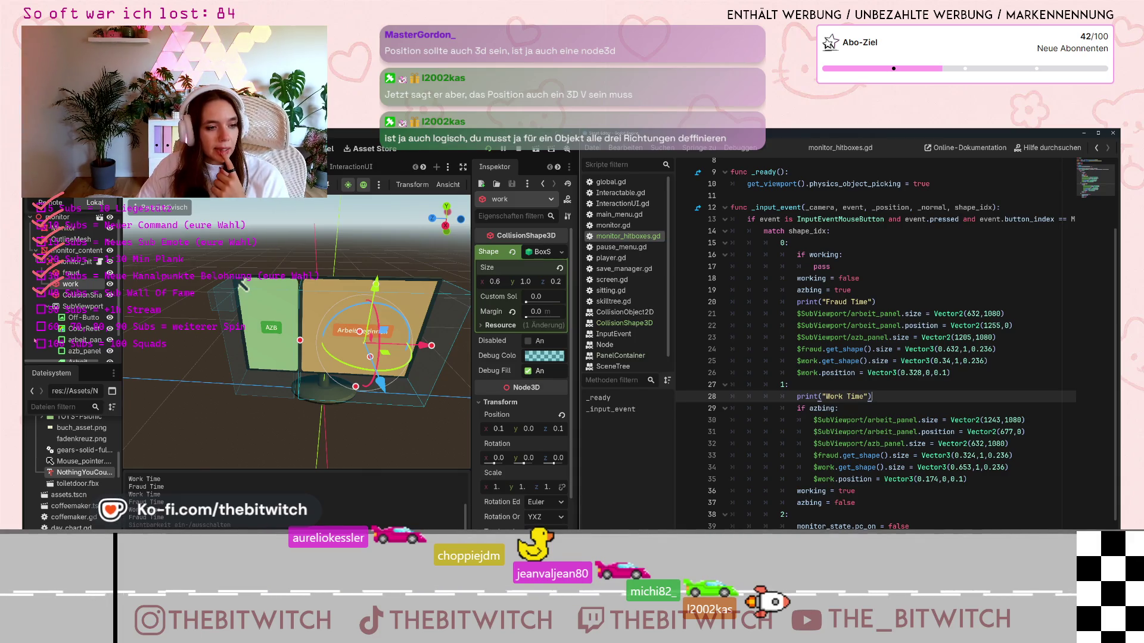
scroll(78, 298, down, 2)
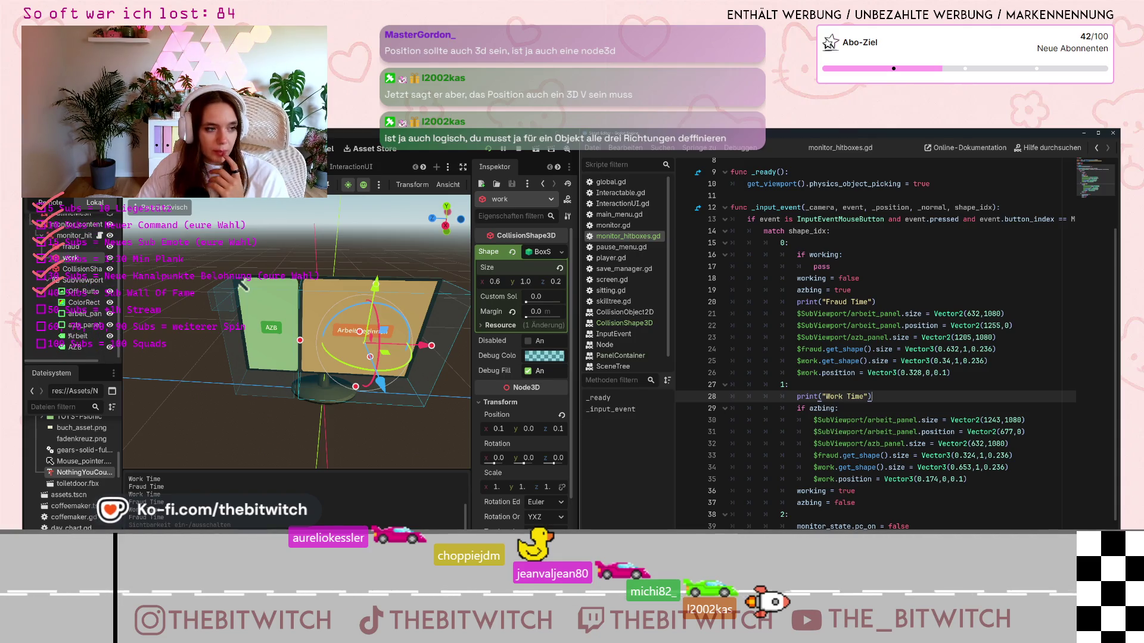
Override the Arbeit label's font size to 60 px, after briefly trying 65
click(78, 336)
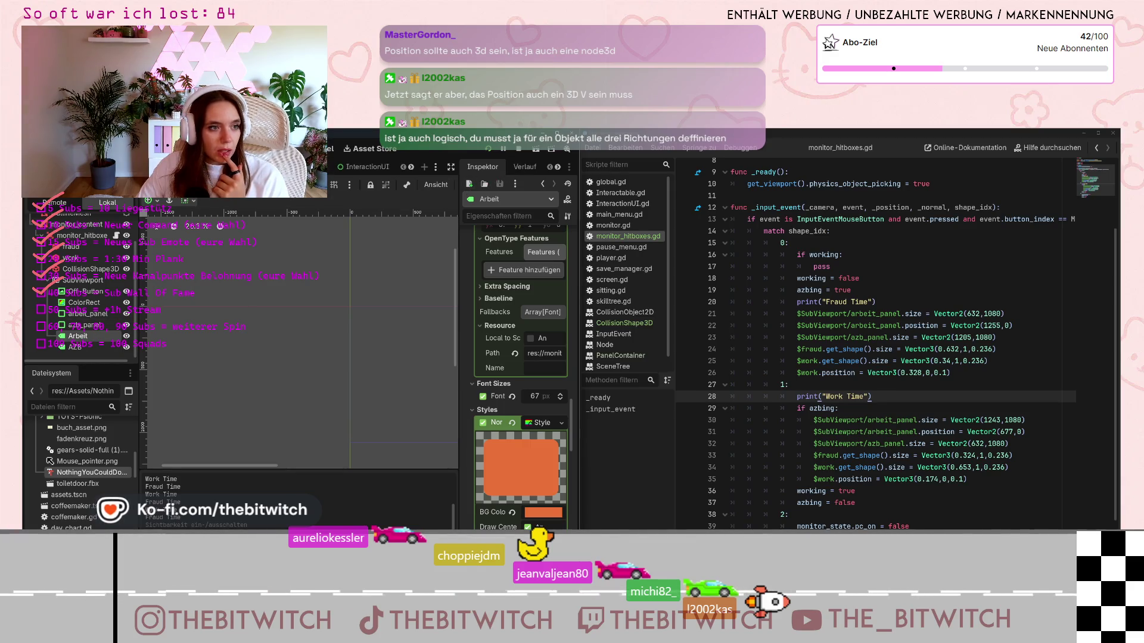
key(ctrl+F2)
scroll(230, 285, up, 3)
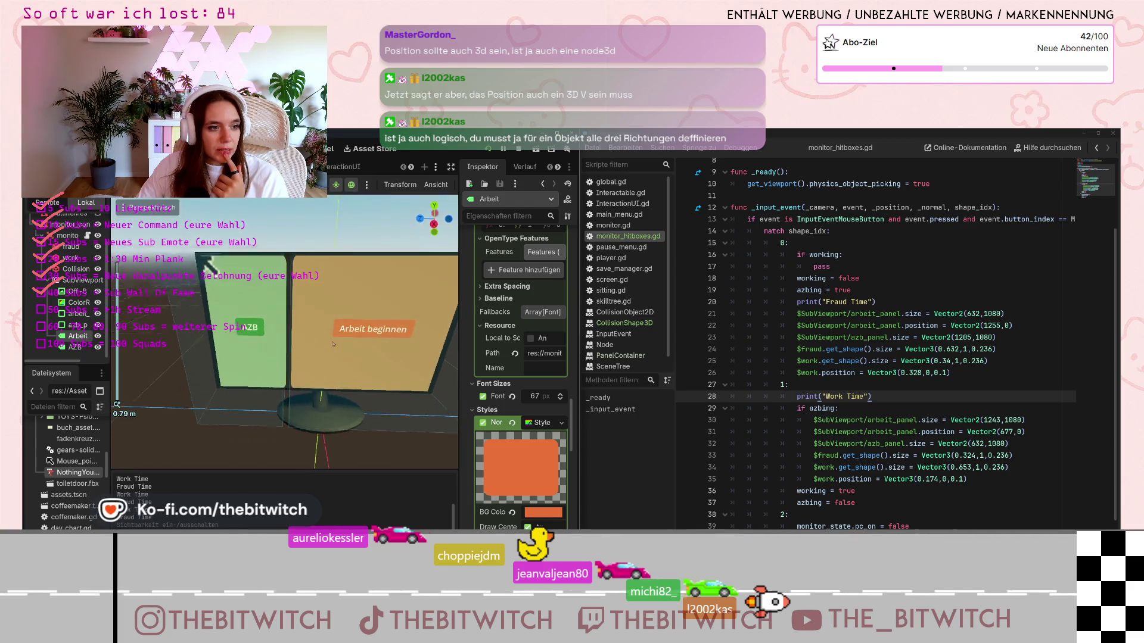
scroll(483, 351, up, 5)
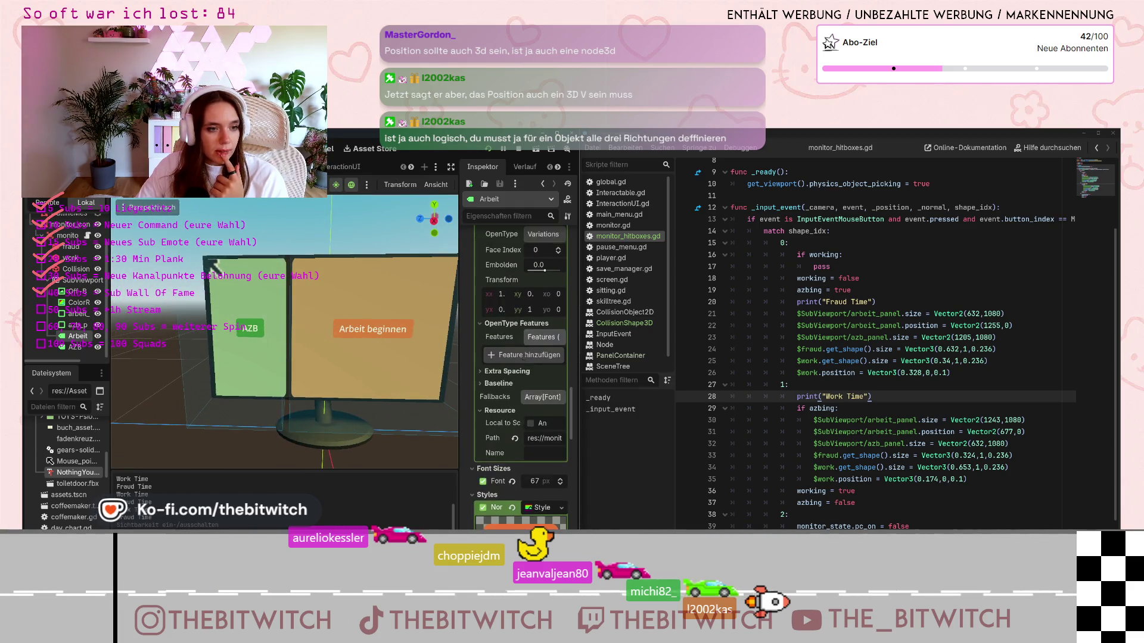
scroll(508, 361, up, 4)
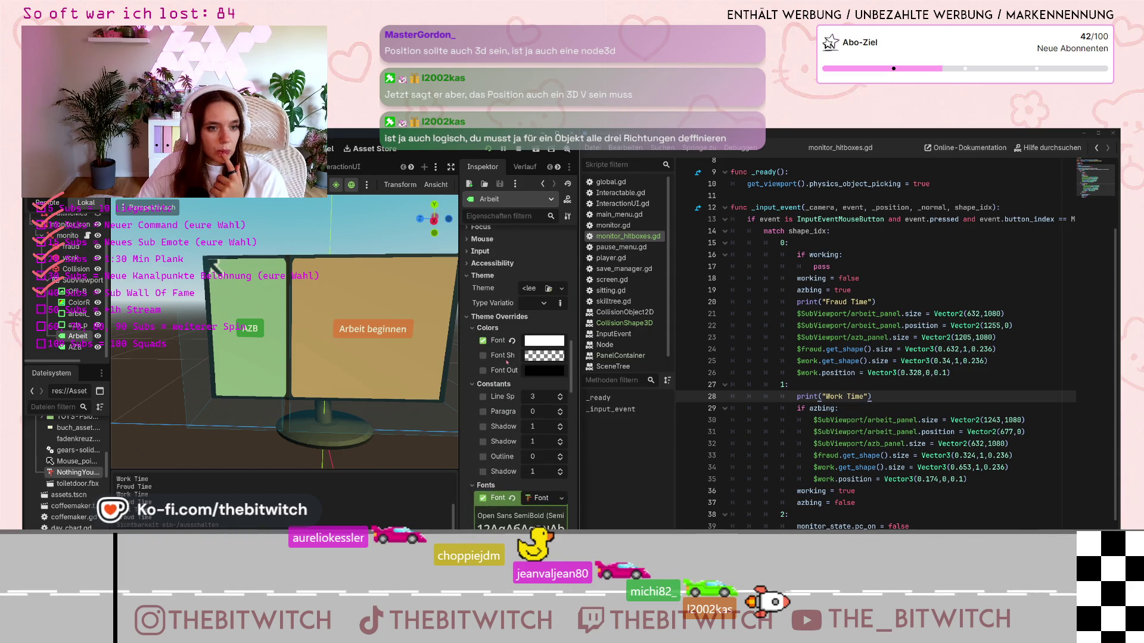
scroll(488, 353, up, 8)
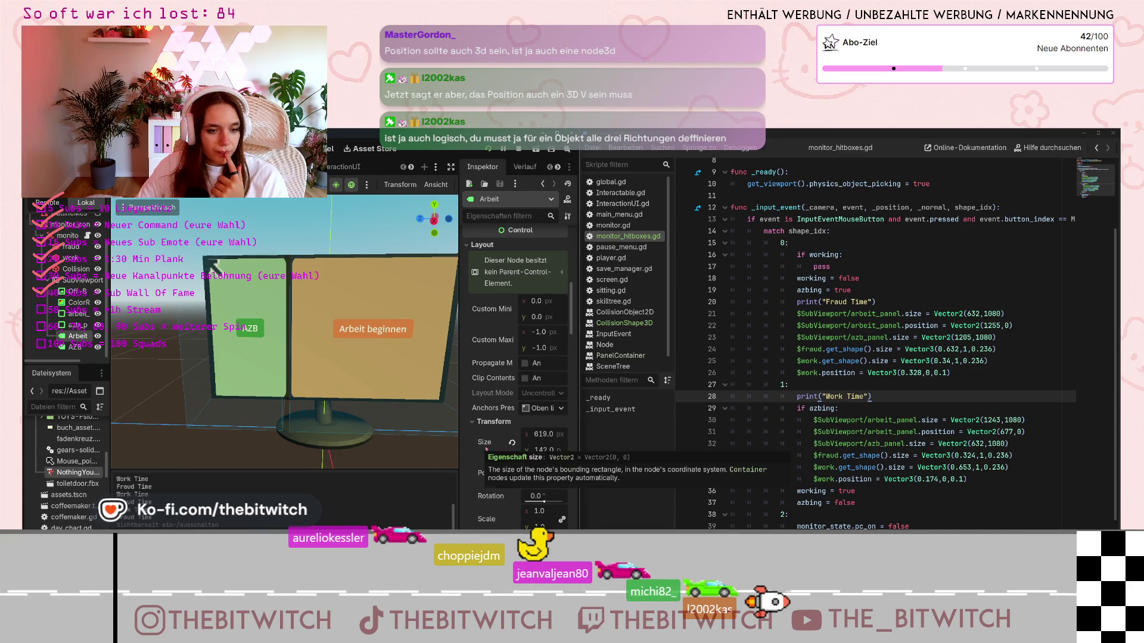
scroll(485, 451, up, 5)
scroll(487, 450, down, 10)
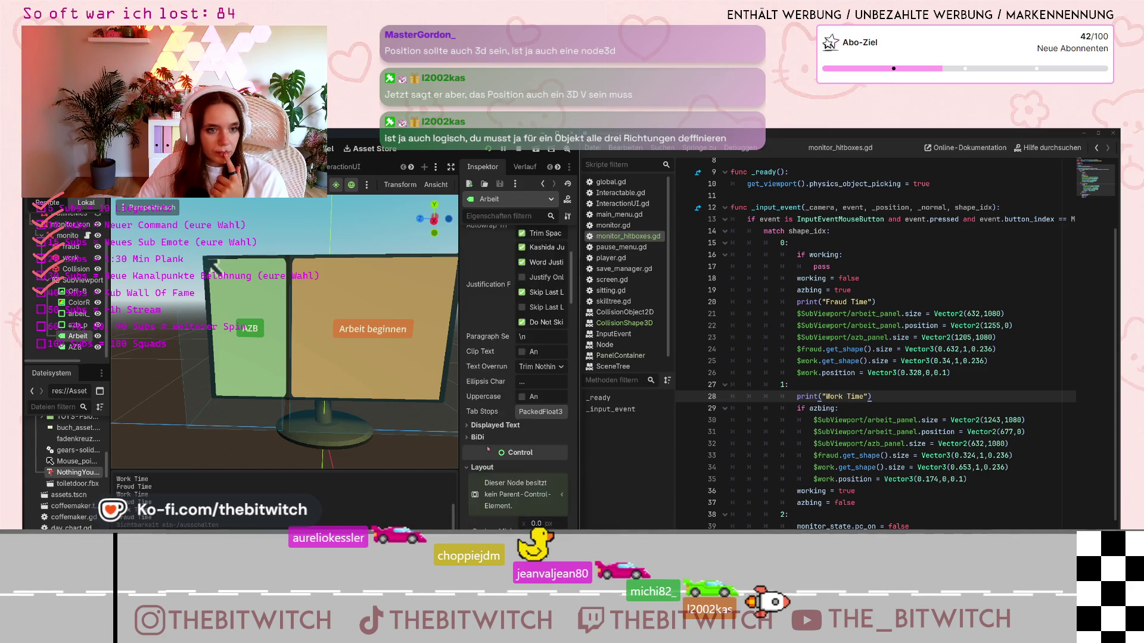
scroll(491, 450, up, 2)
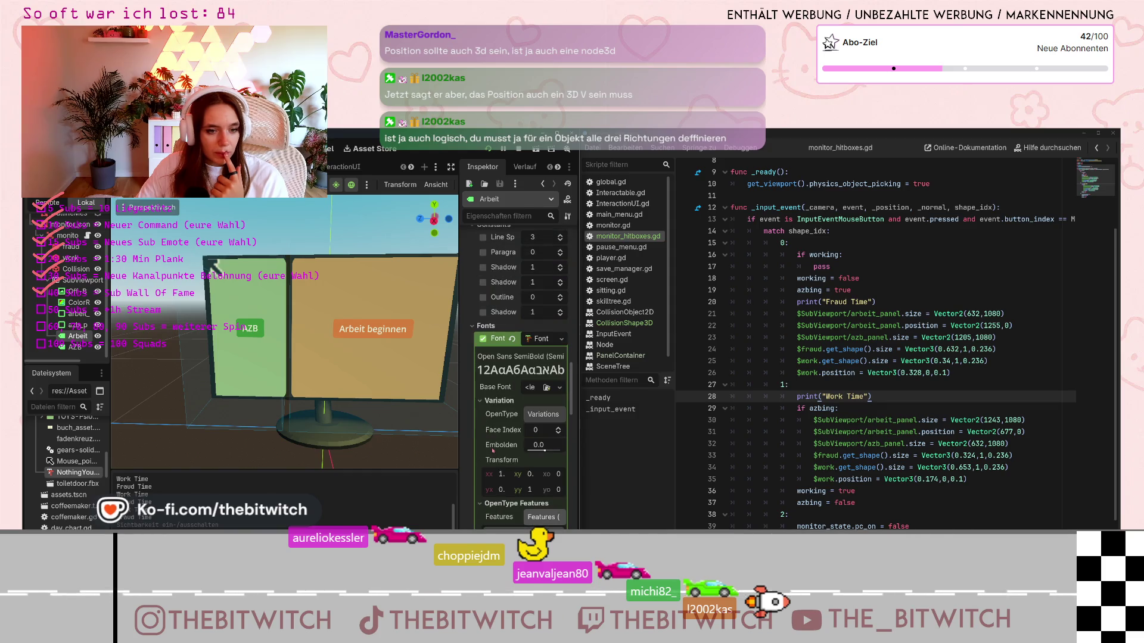
scroll(496, 421, down, 10)
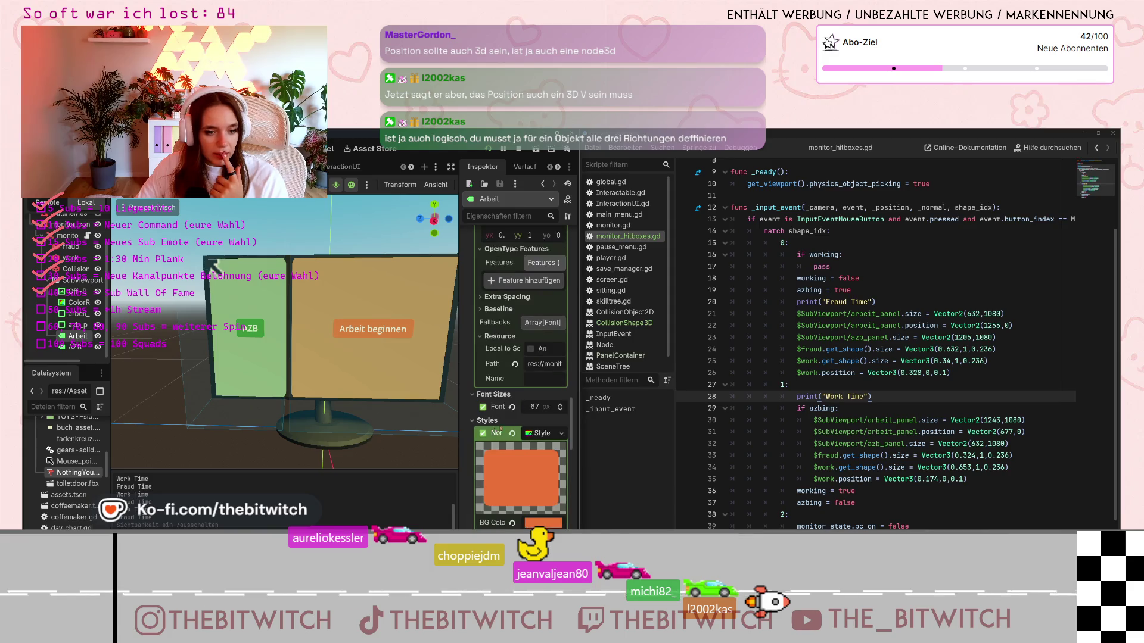
click(538, 409)
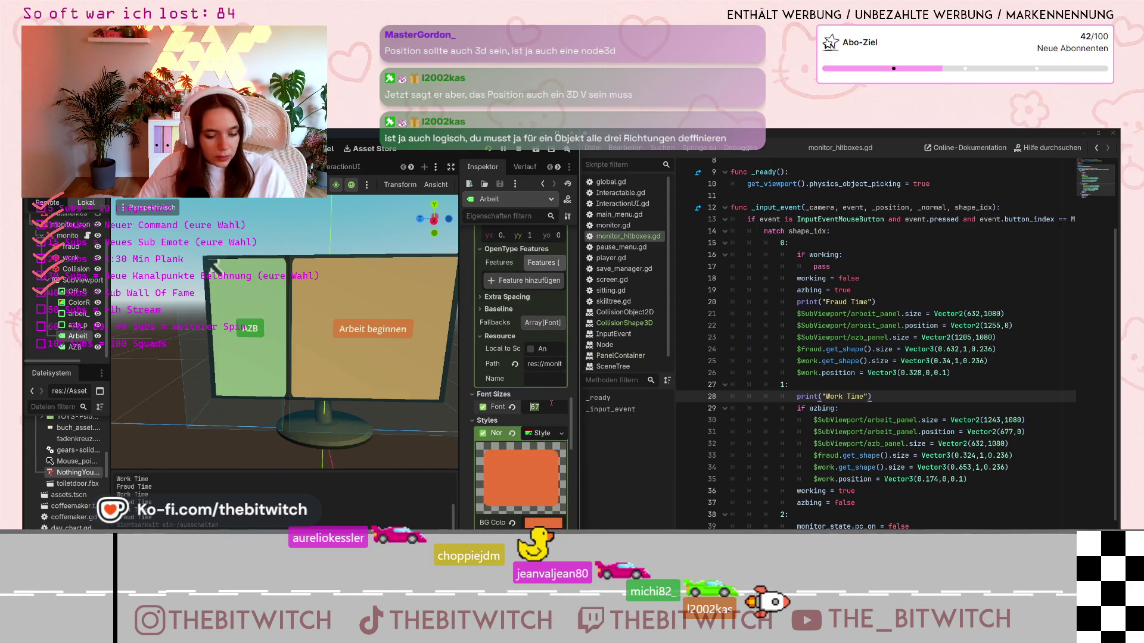
text(65)
key(Return)
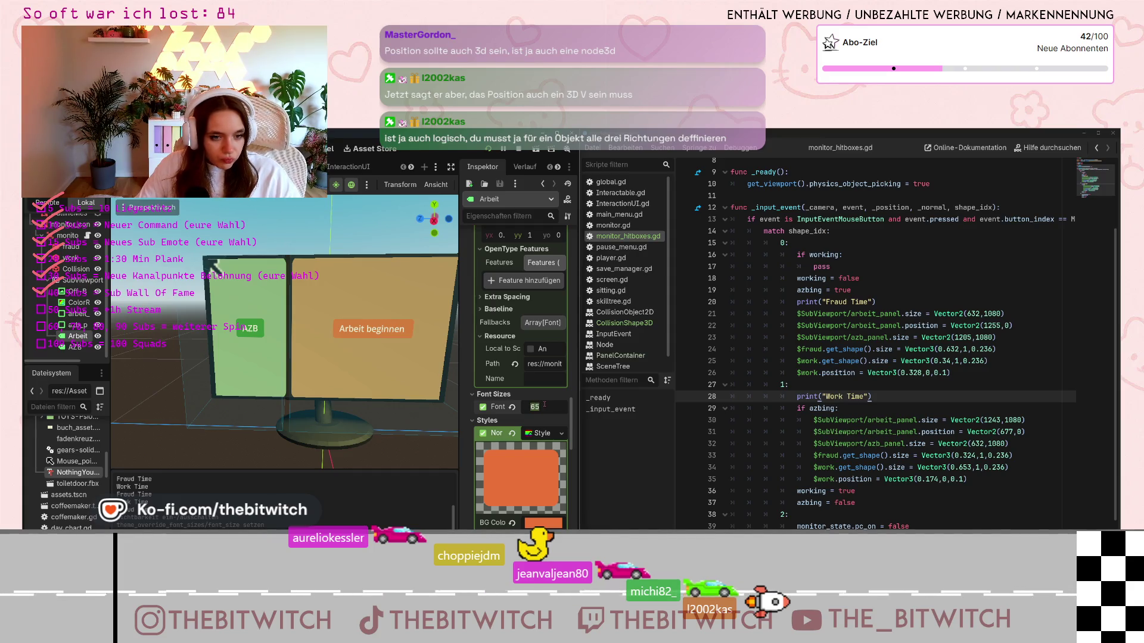
text(60)
key(Return)
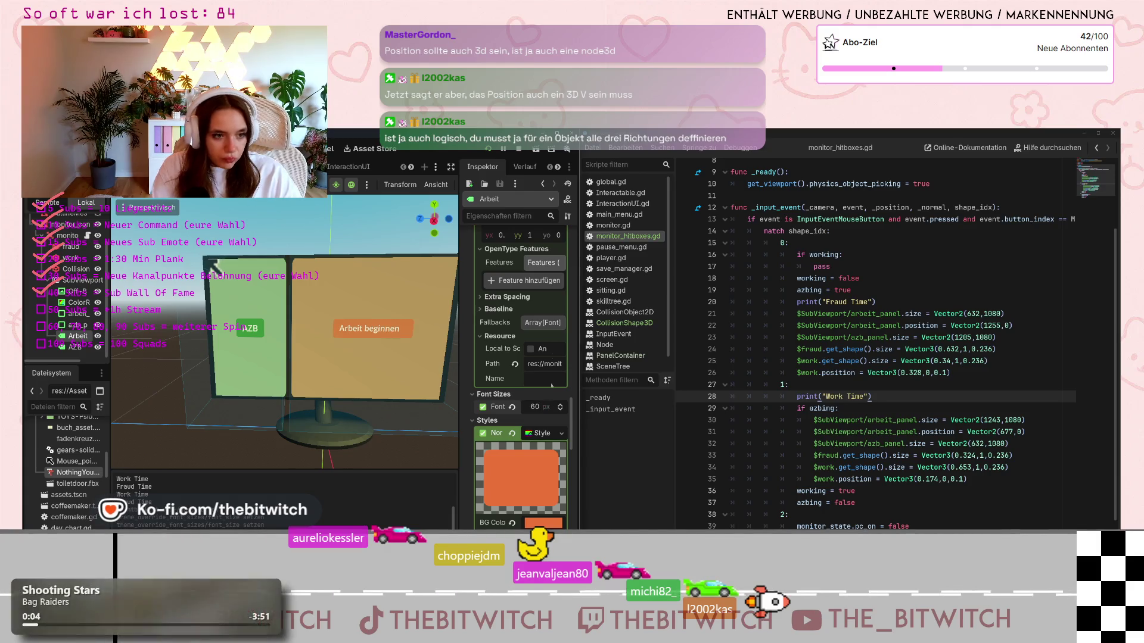
Set the AZB label's font size override to 60 px as well
click(71, 347)
scroll(495, 378, down, 3)
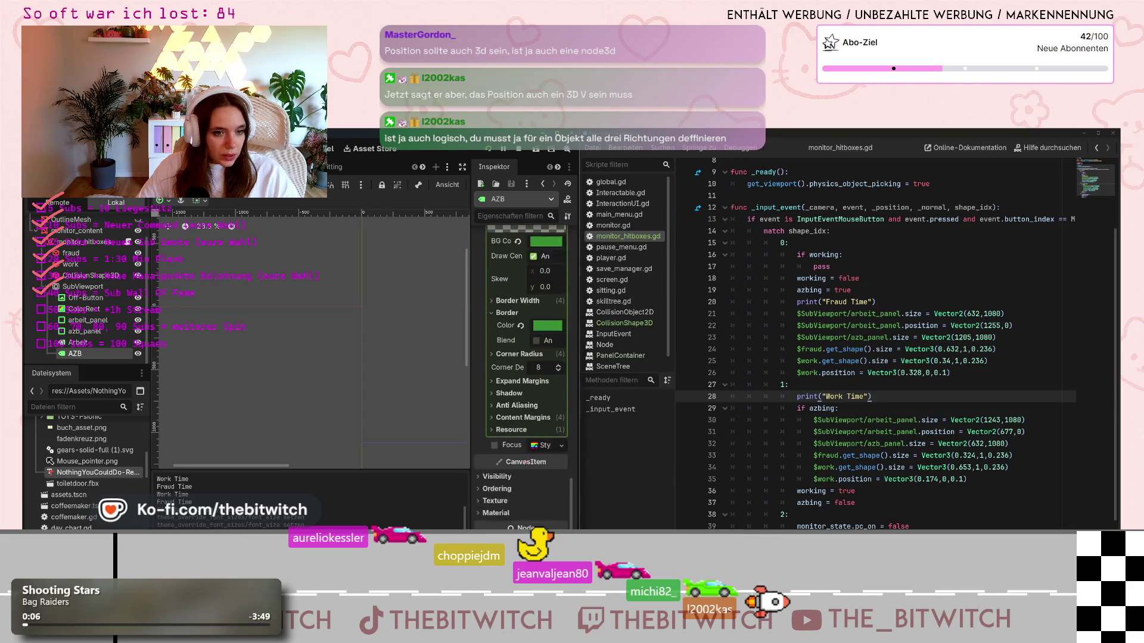
scroll(496, 377, up, 5)
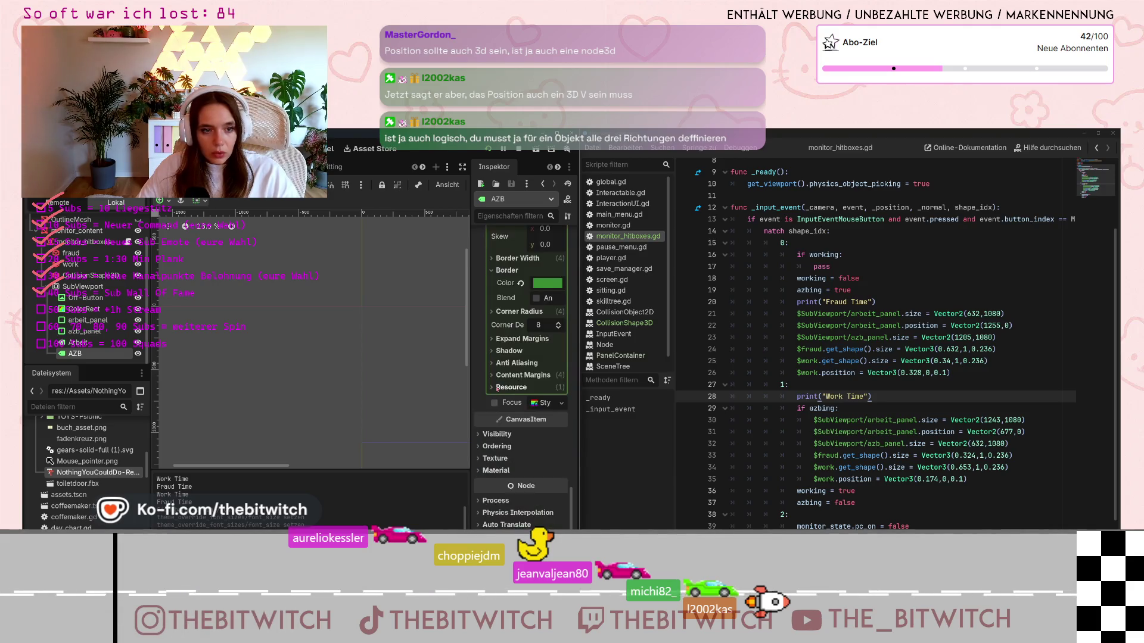
scroll(497, 395, up, 3)
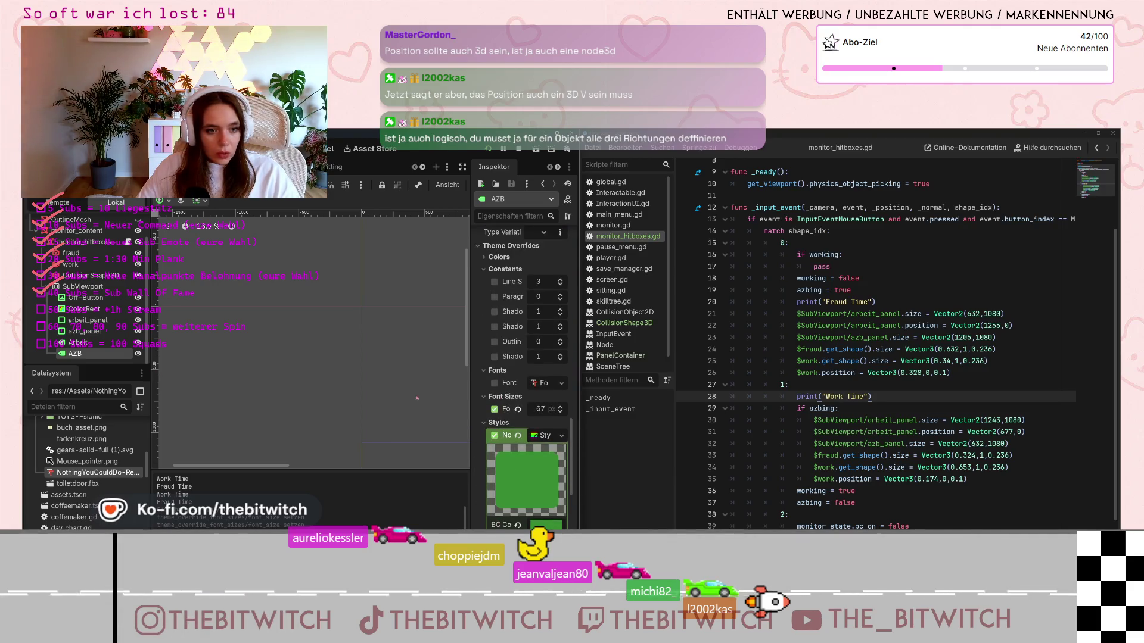
click(535, 406)
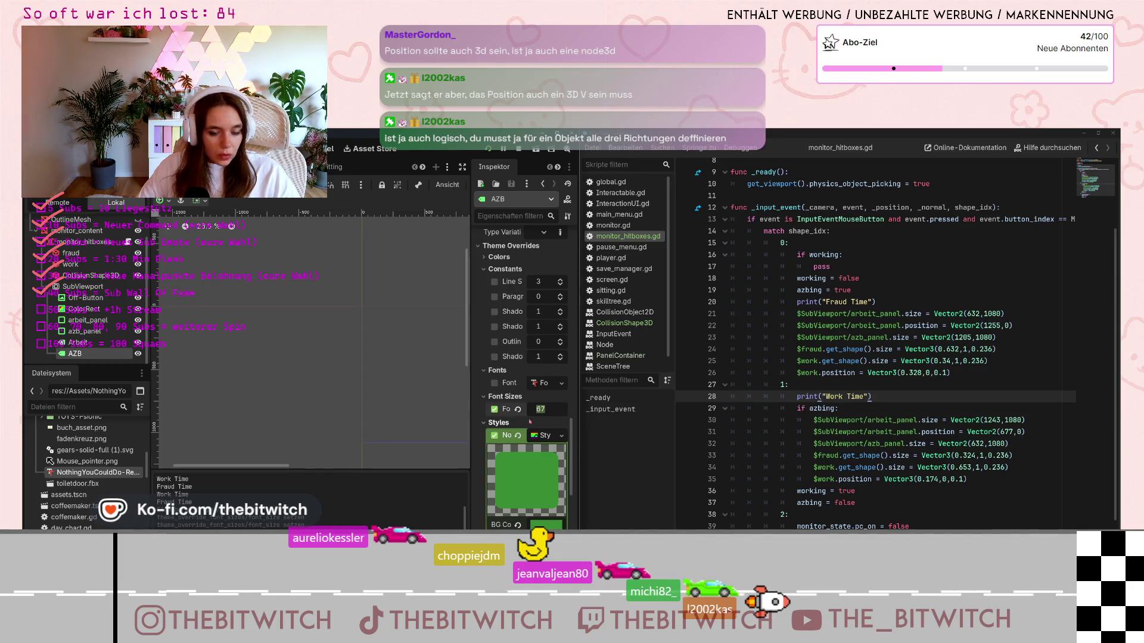
text(60)
key(Return)
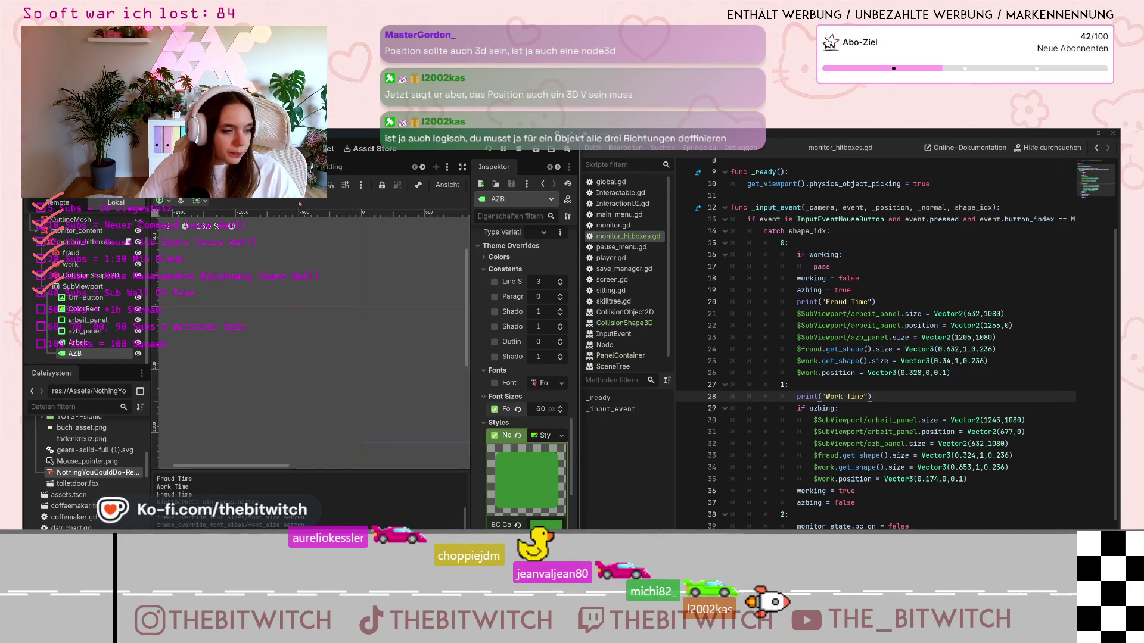
key(ctrl+F2)
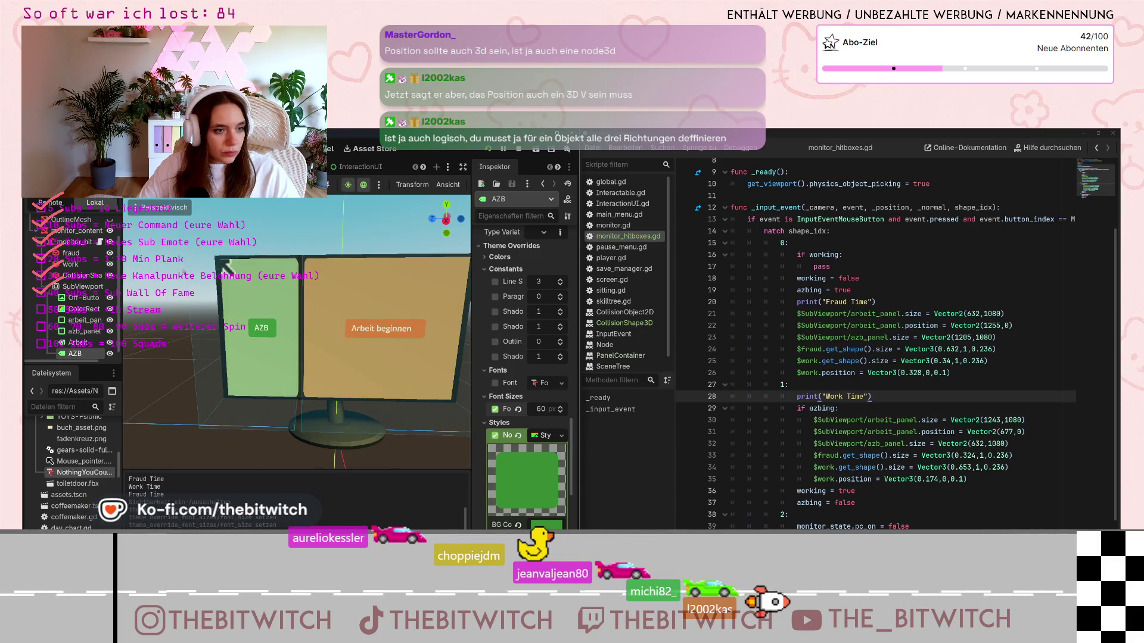
Lower the AZB button's Transform Size x from 227 to about 216 px
scroll(542, 435, up, 5)
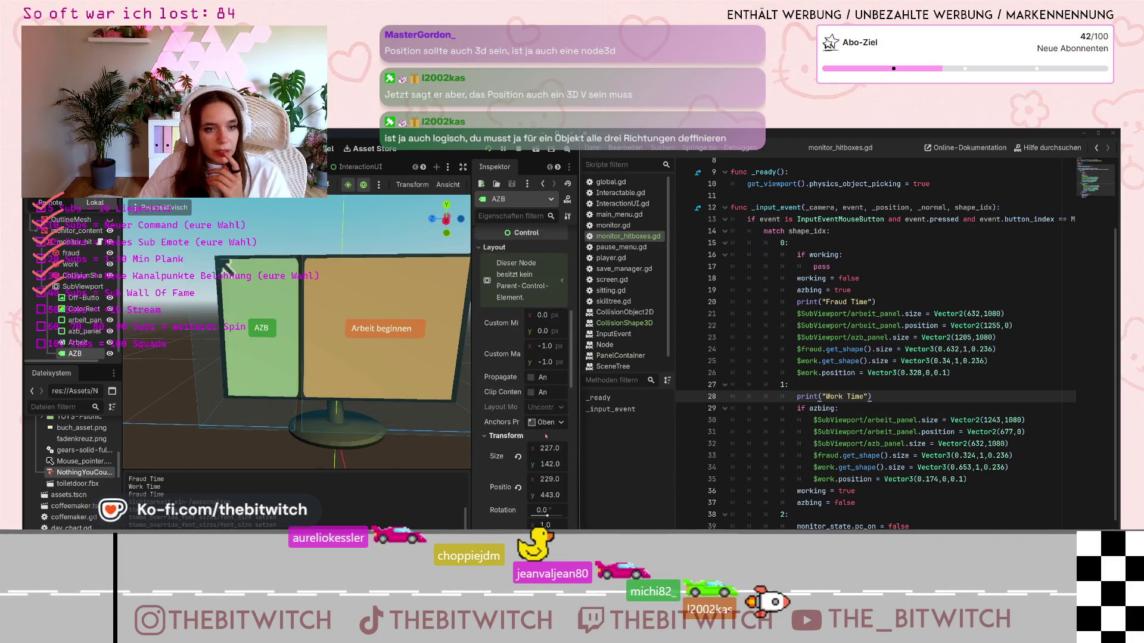
scroll(546, 422, down, 2)
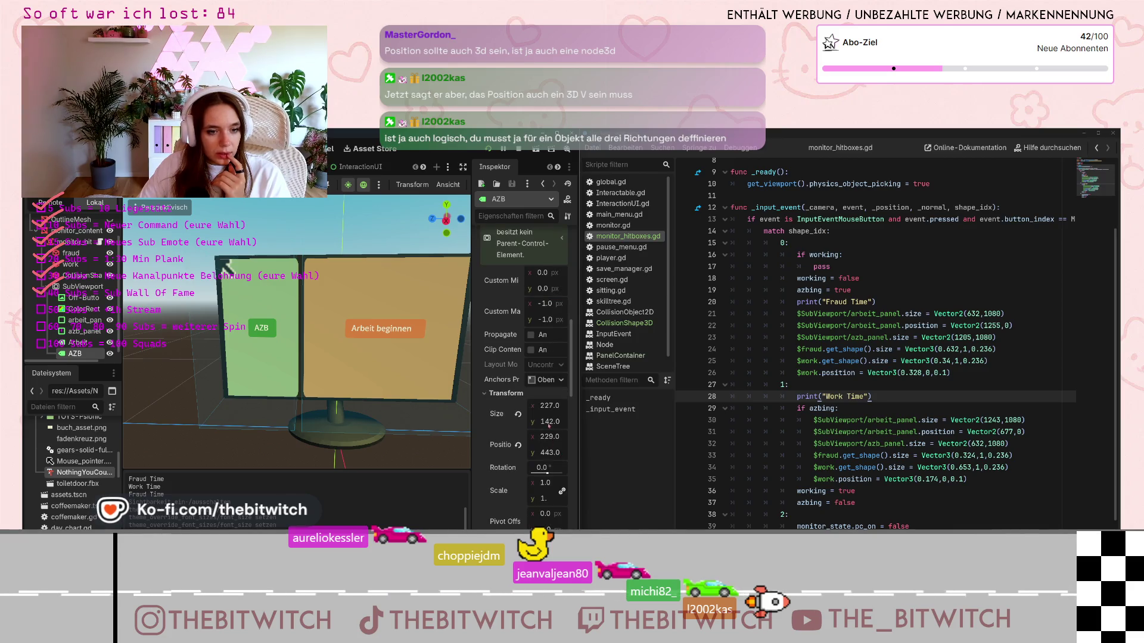
scroll(544, 421, down, 1)
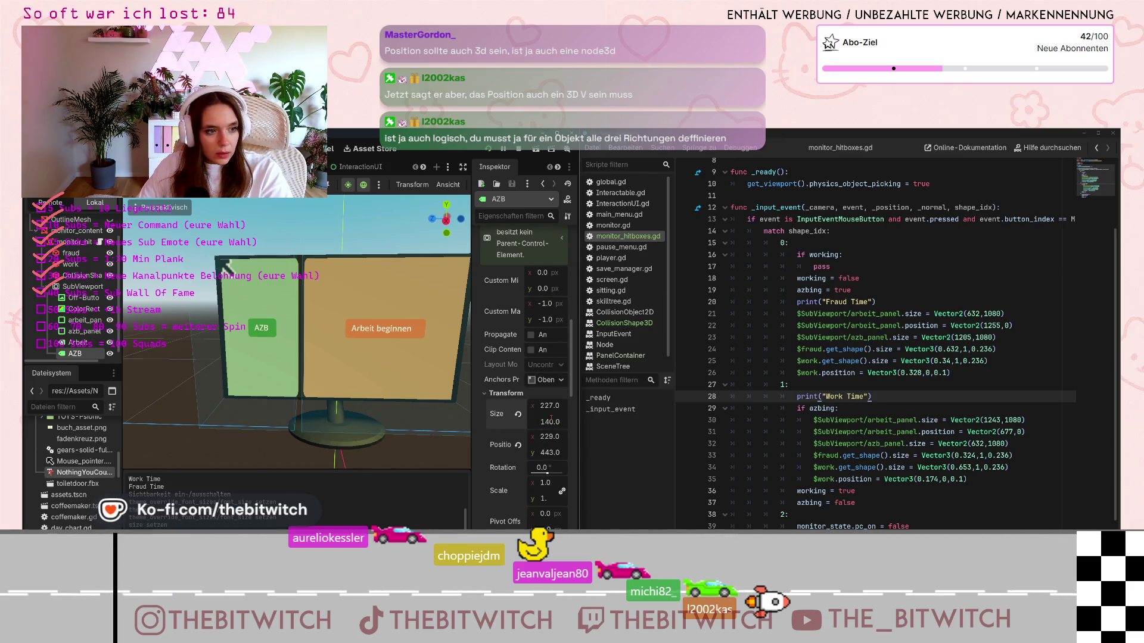
scroll(555, 406, down, 1)
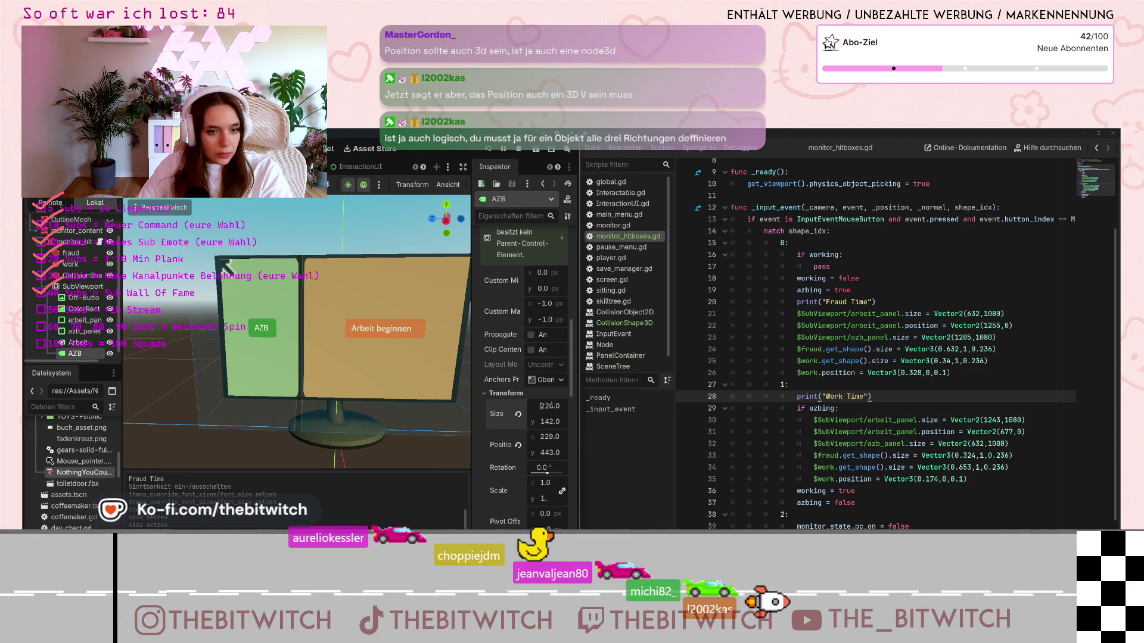
scroll(549, 406, down, 4)
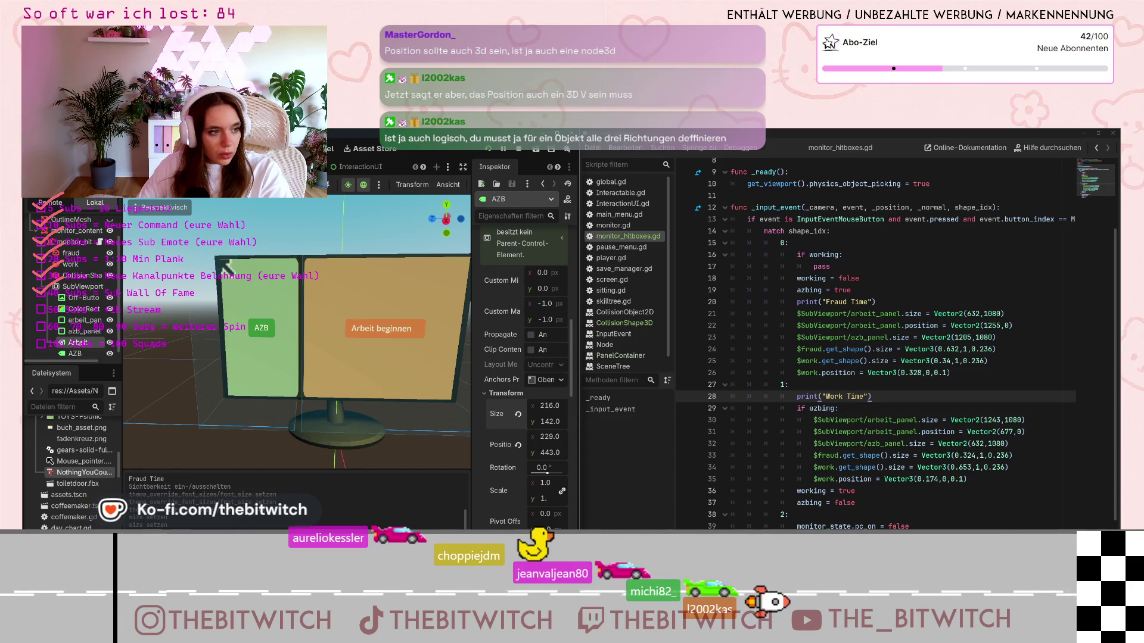
click(77, 343)
Drag the Arbeit button's Size x down to 564, keeping its height at 142
key(ctrl+F2)
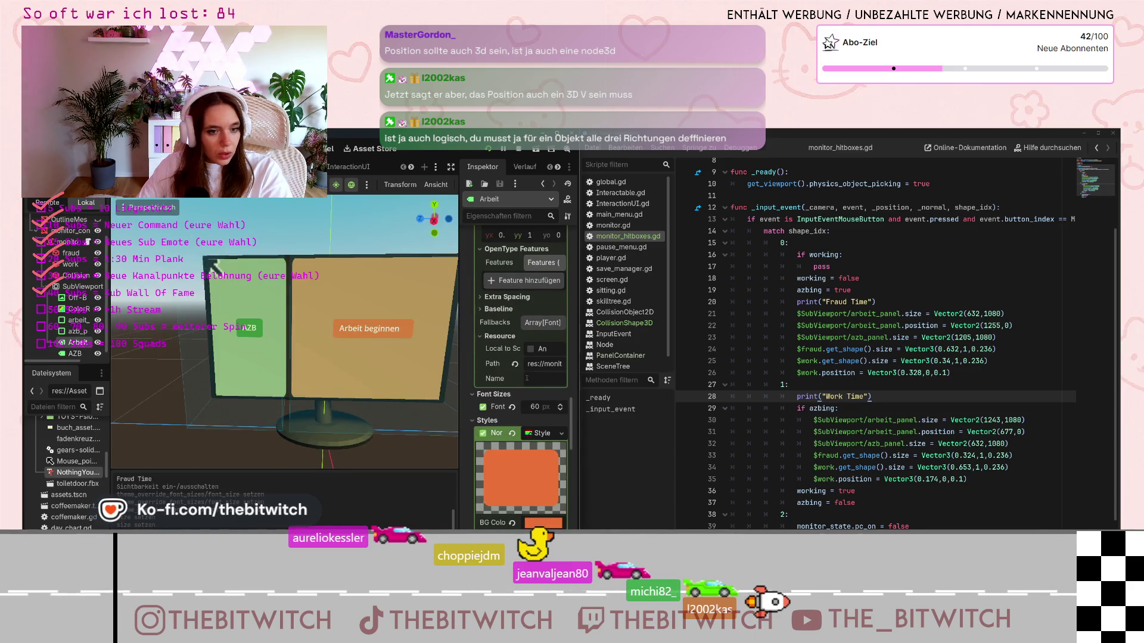
scroll(526, 378, down, 10)
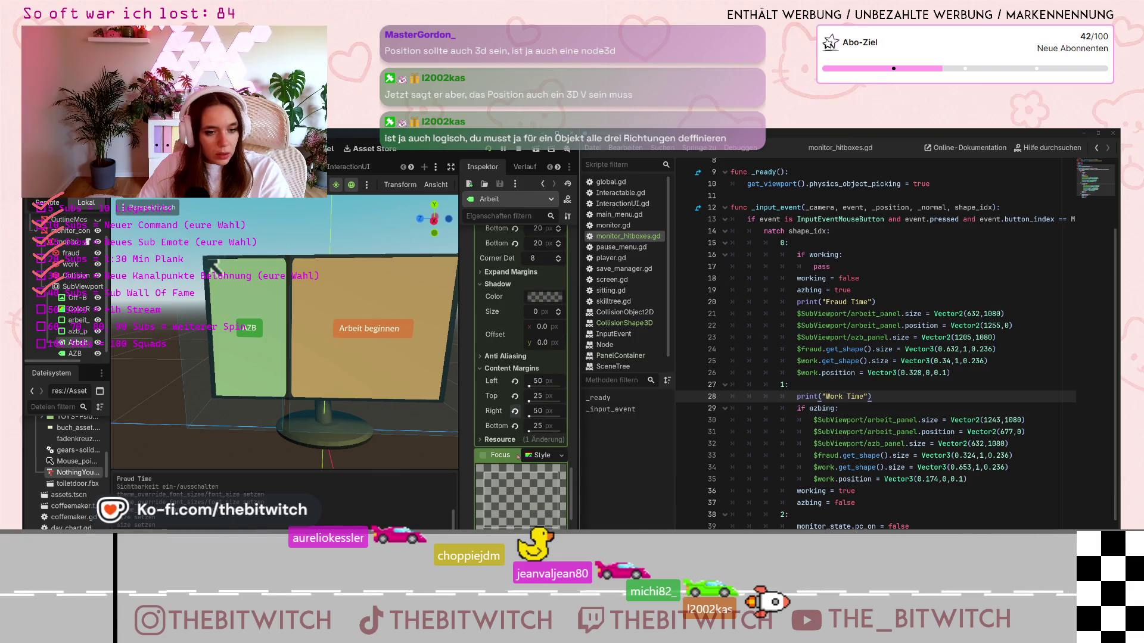
scroll(516, 412, down, 3)
scroll(521, 456, down, 15)
scroll(524, 455, up, 10)
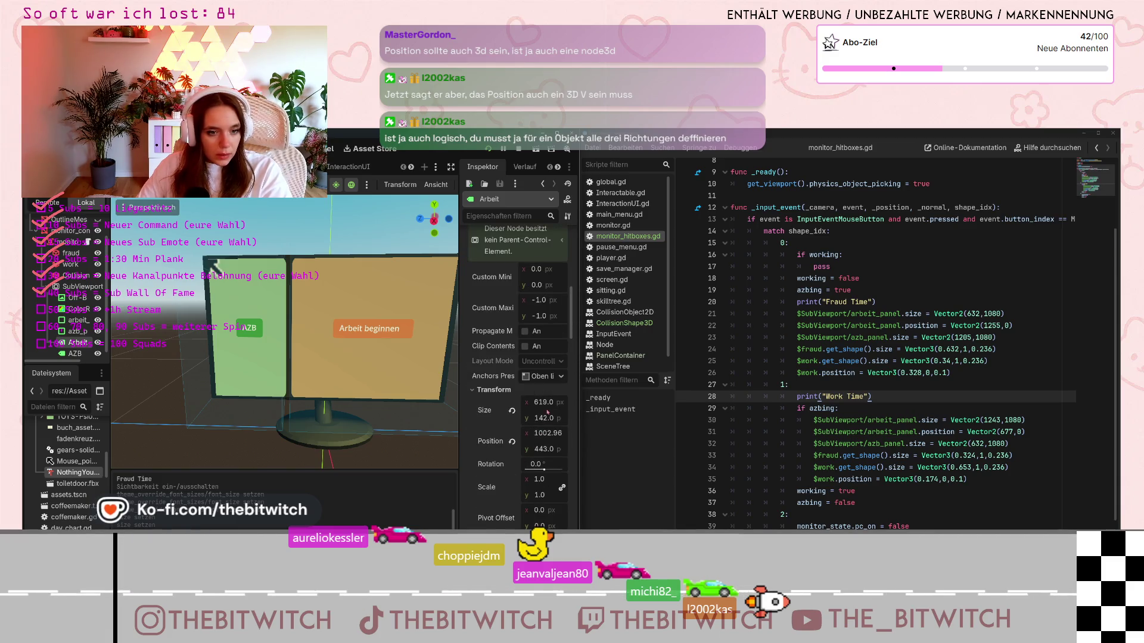
drag(543, 403, 539, 403)
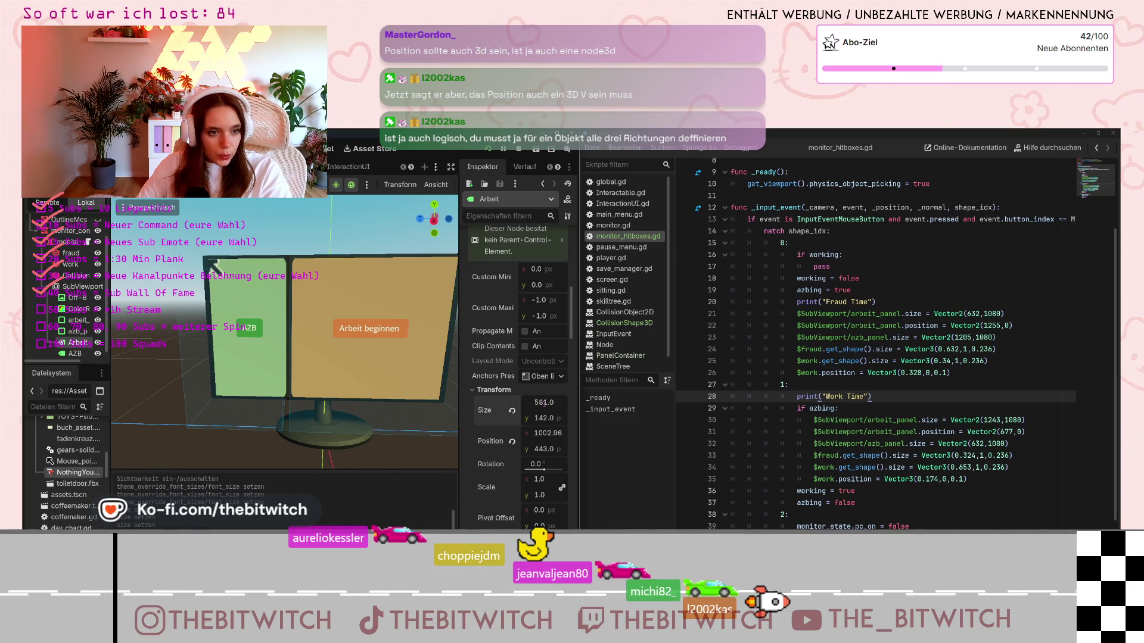
drag(543, 403, 544, 404)
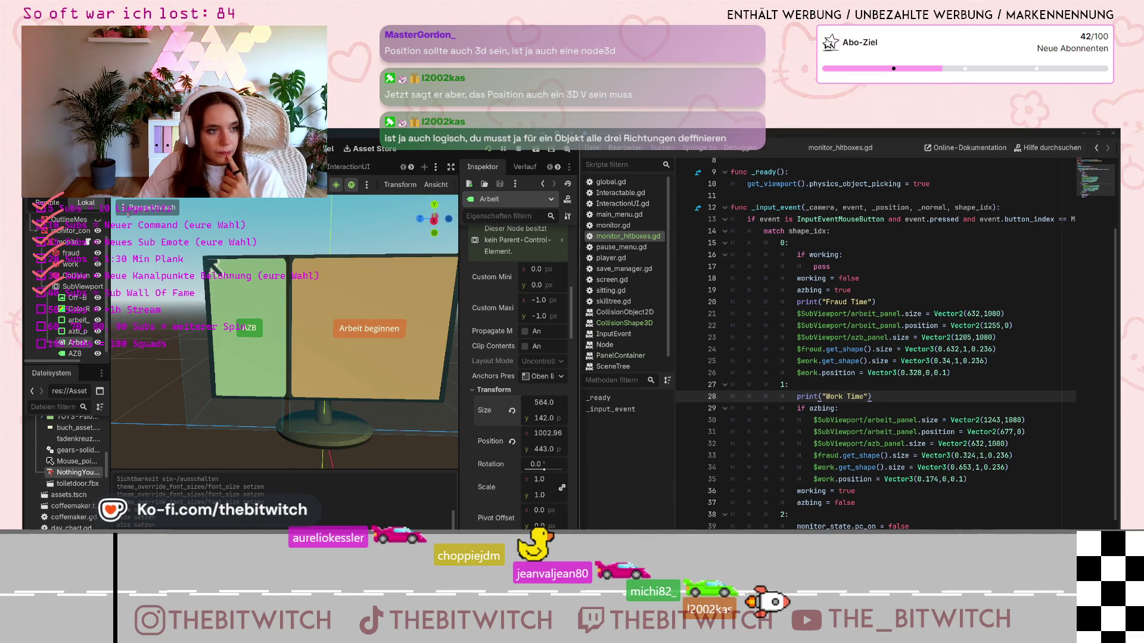
click(149, 207)
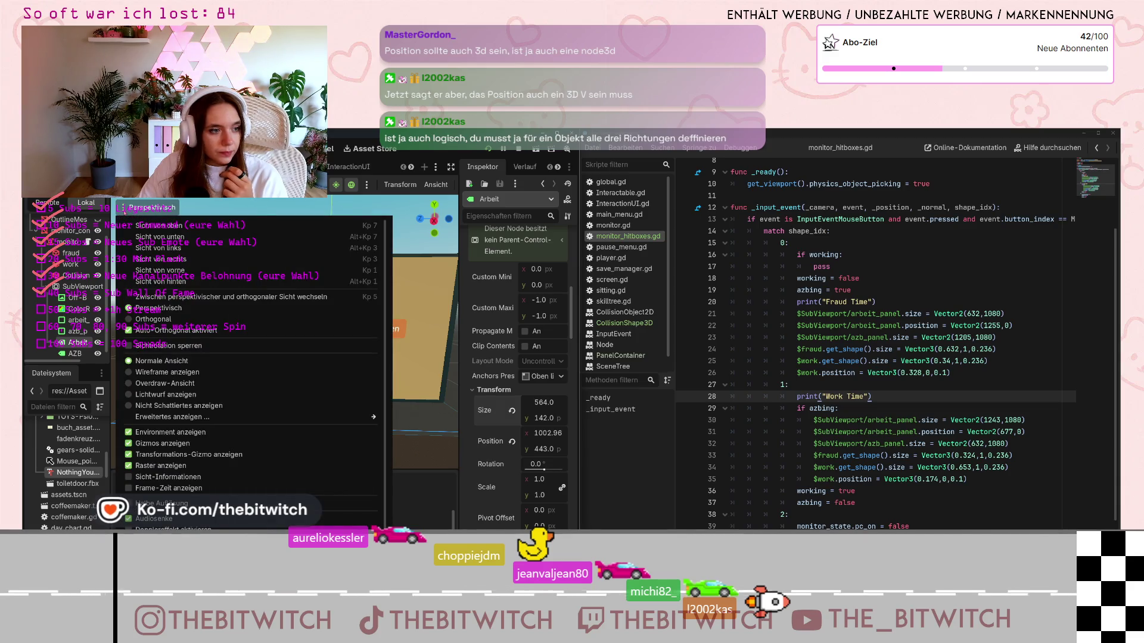
Check arbeit_panel's 1243 × 1080 size at x 677, then save and run the game with F5
key(Escape)
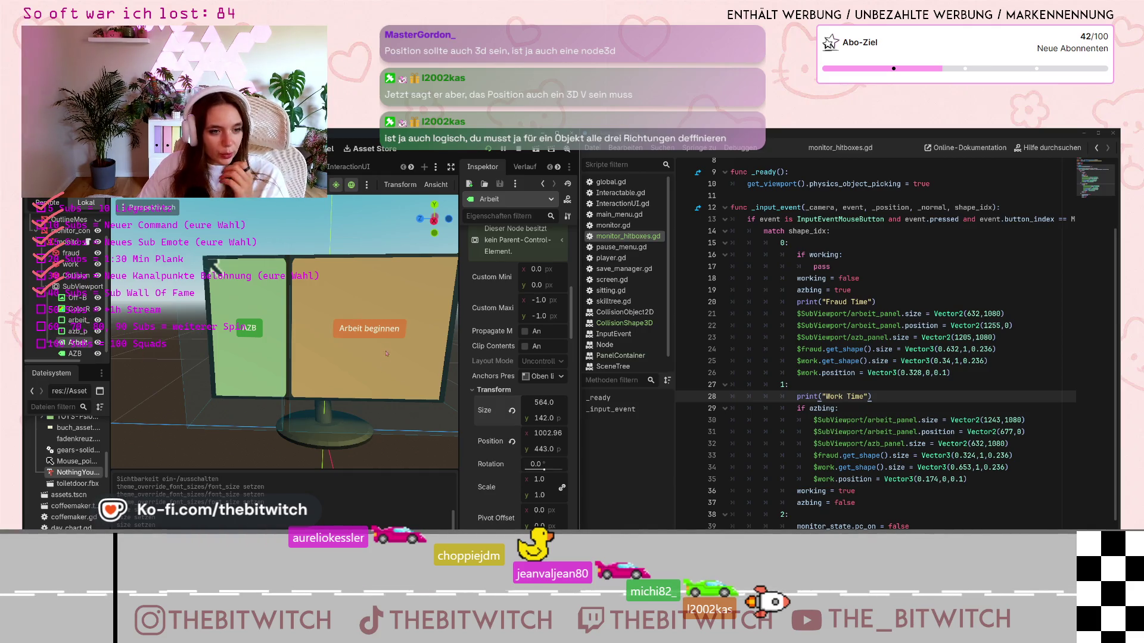
click(78, 319)
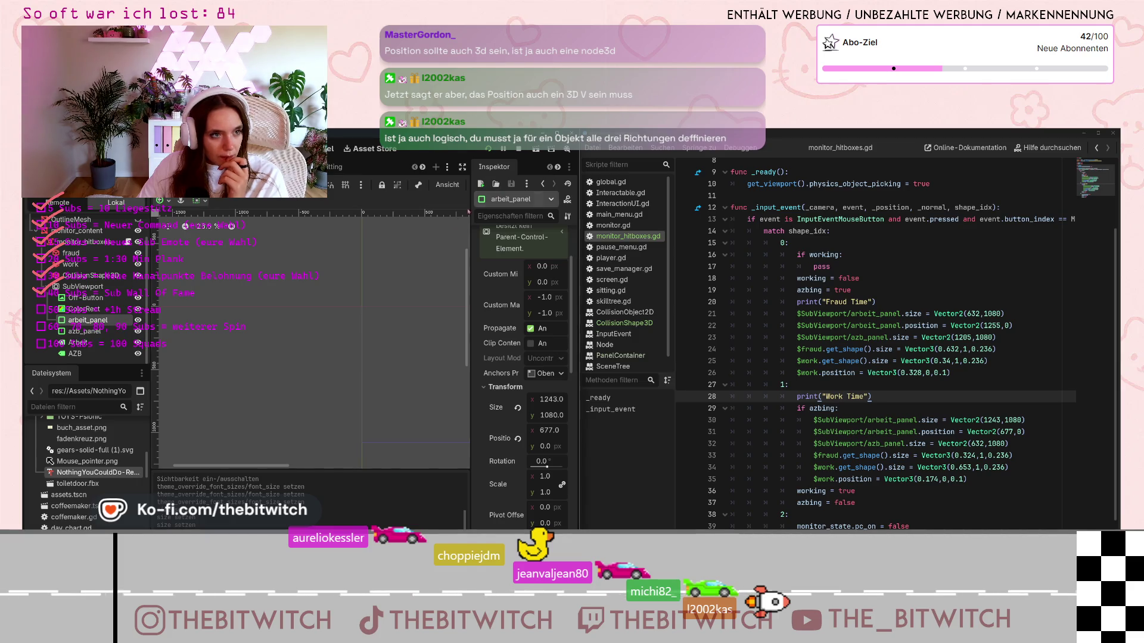
click(84, 242)
click(899, 409)
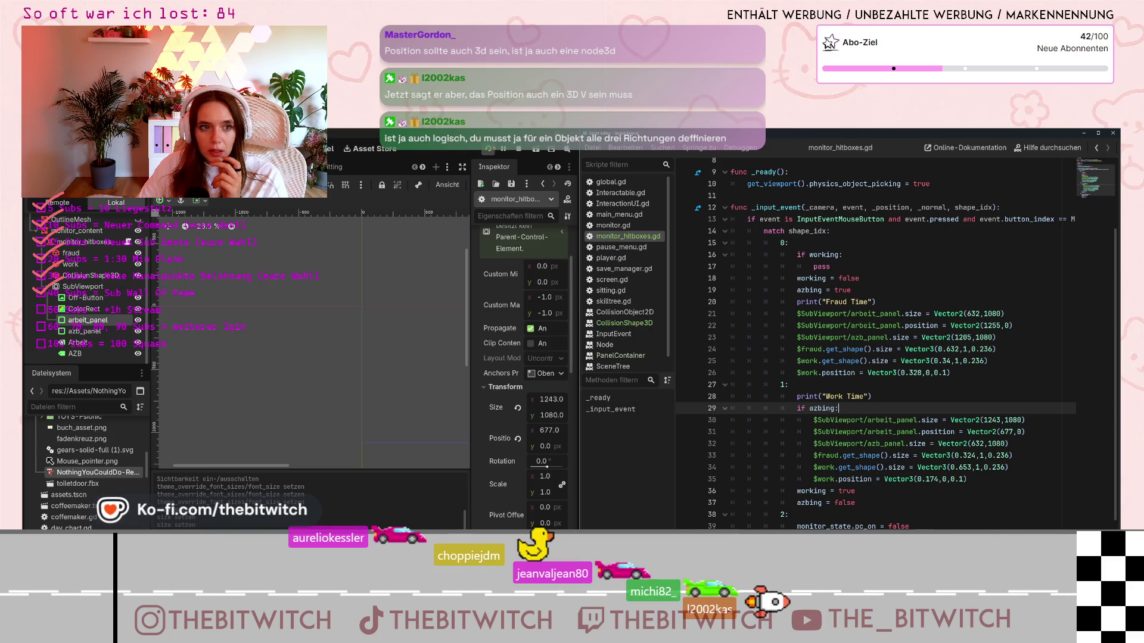
key(F5)
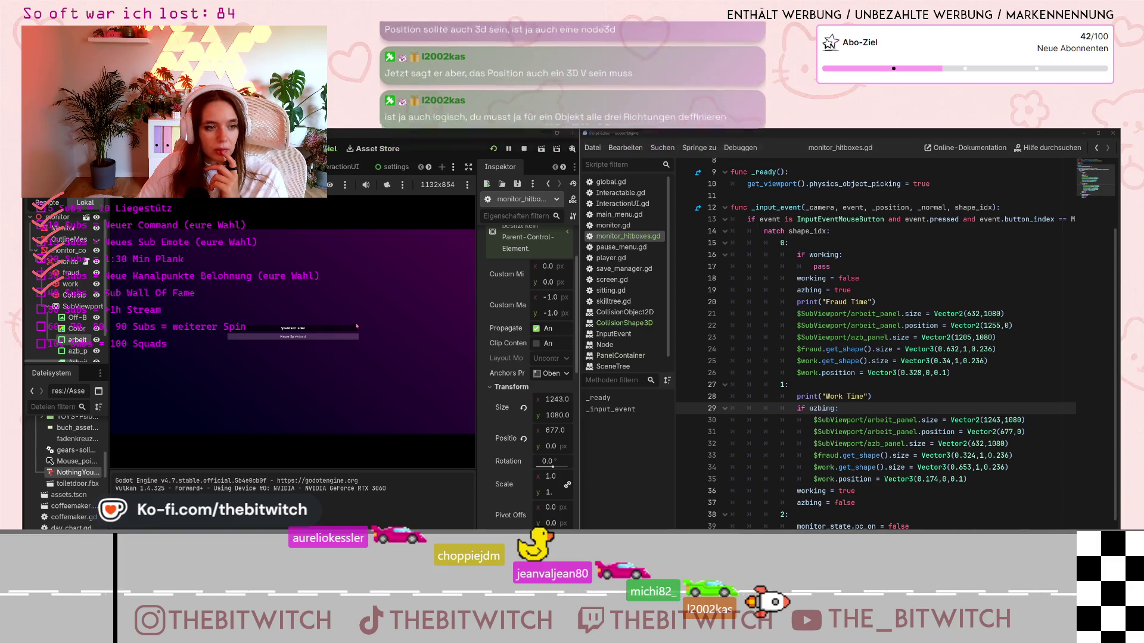
Load the save, walk to the desk, sit, and click the monitor to trigger Fraud Time
click(334, 331)
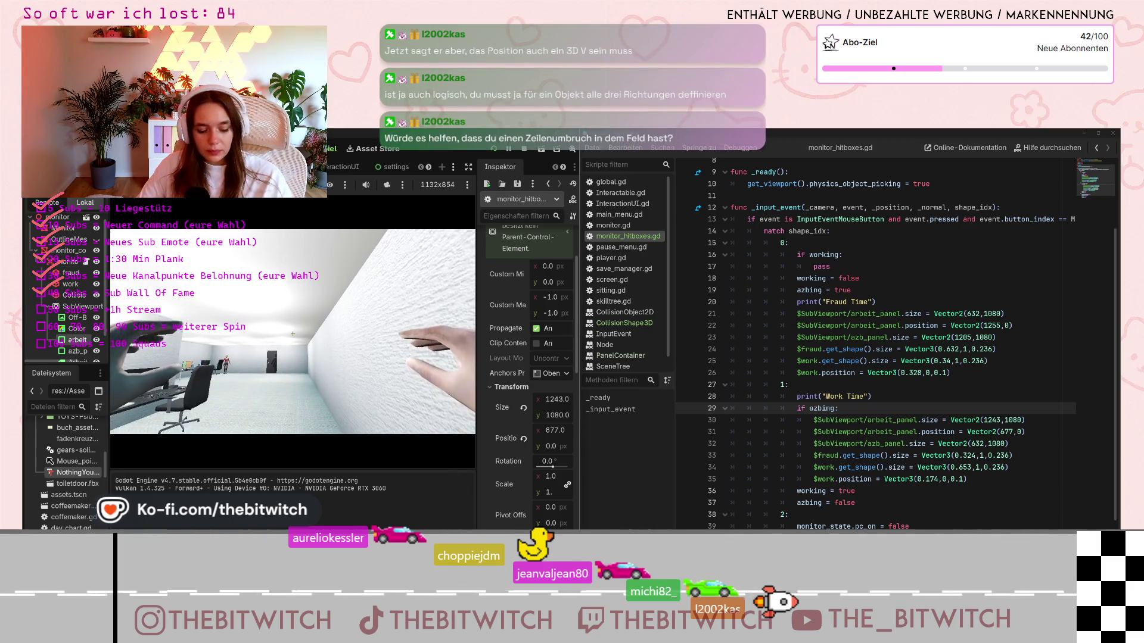
key(w)
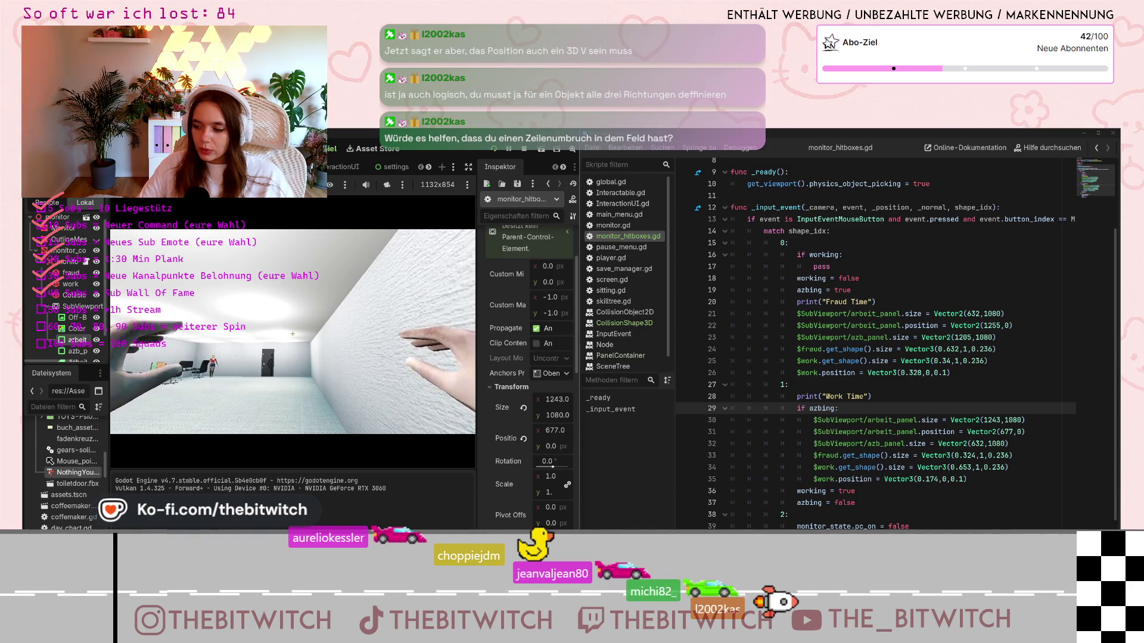
mouse_move(292, 333)
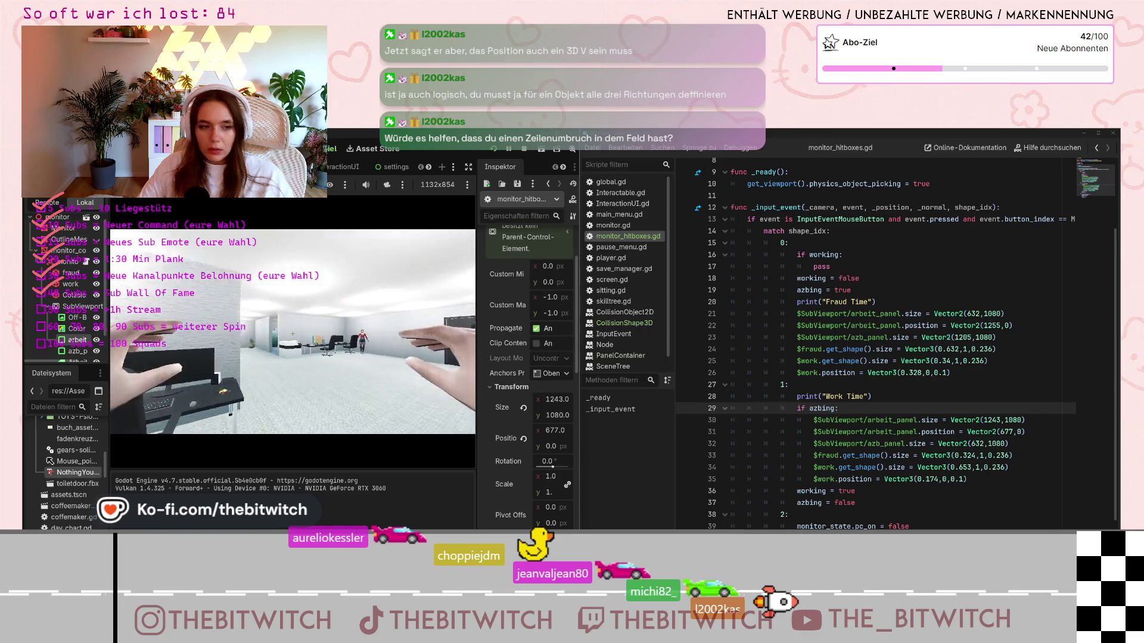
click(293, 331)
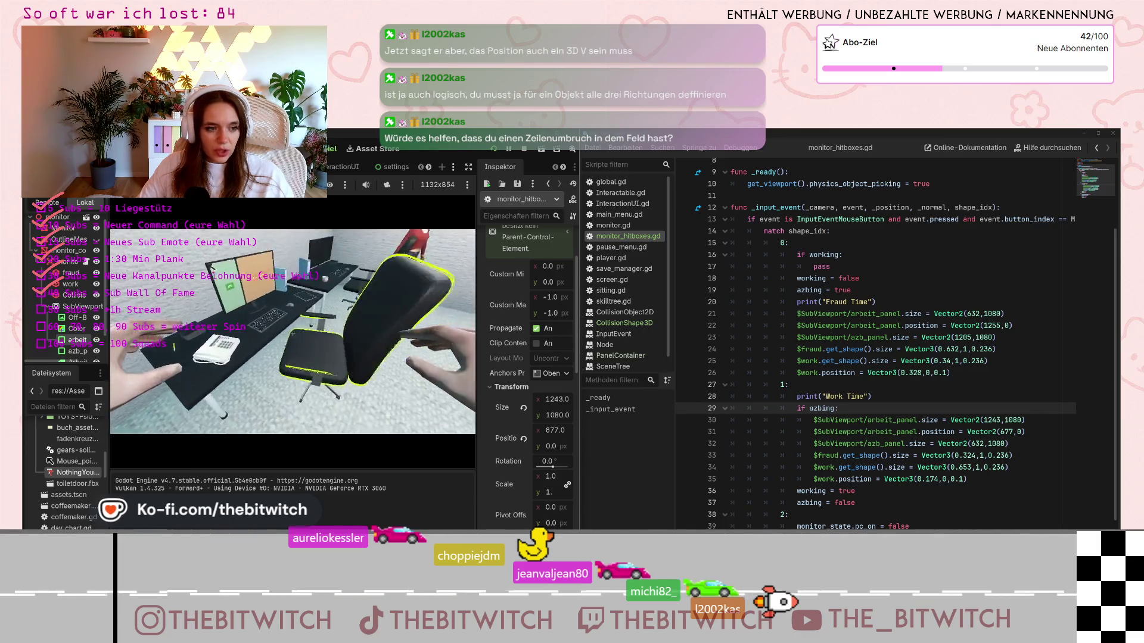
click(292, 334)
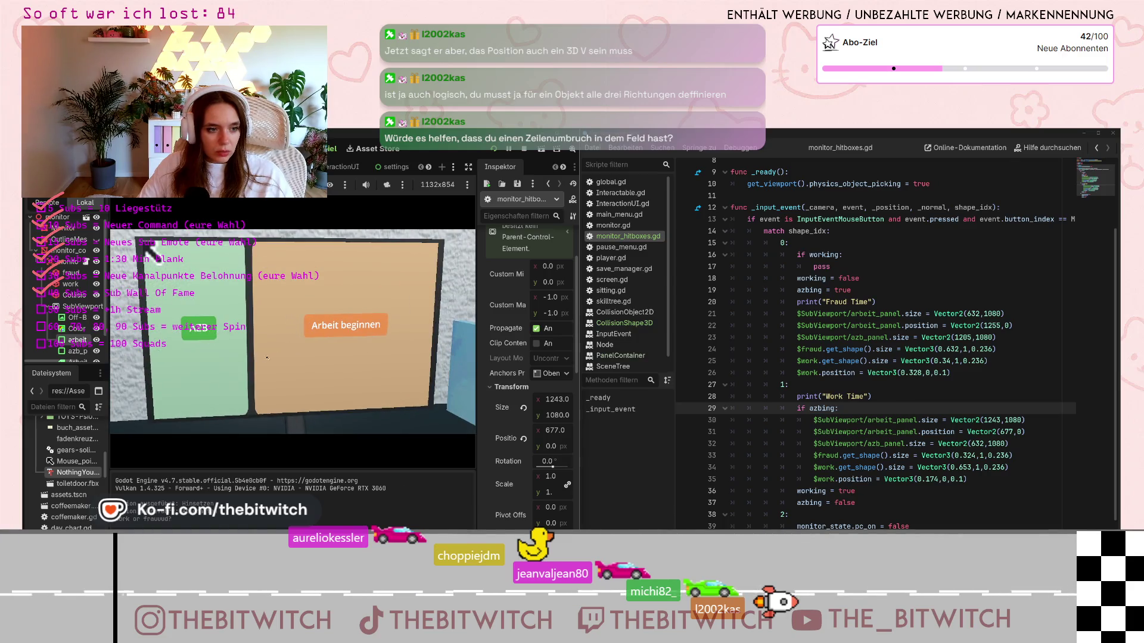
click(267, 358)
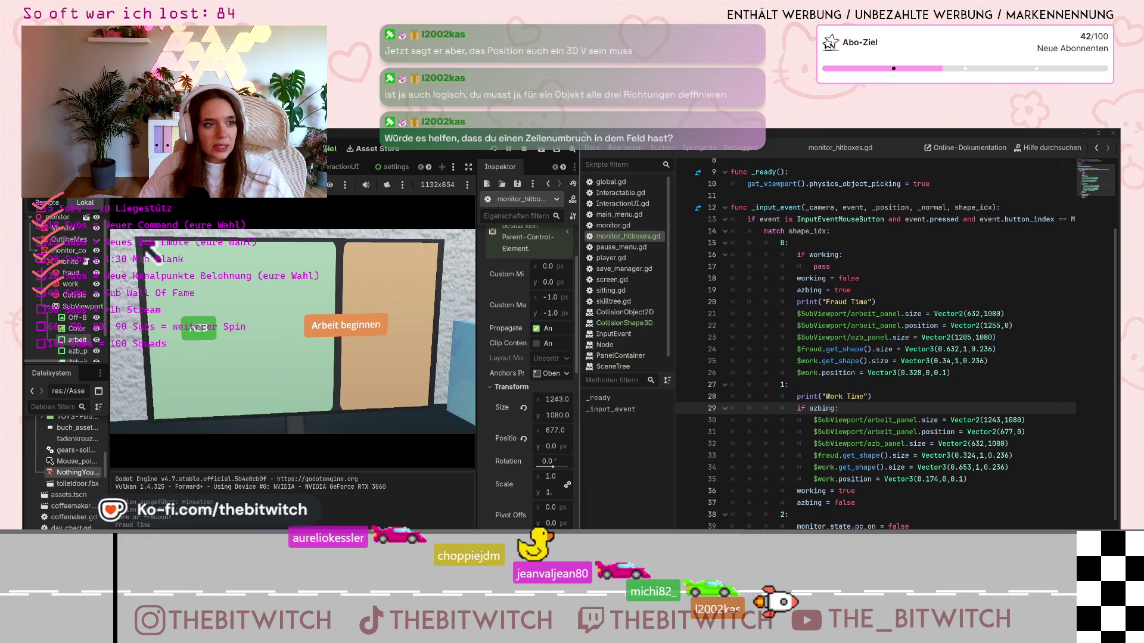
Stop the game with F8, relaunch it with F5, and stop it again
key(F8)
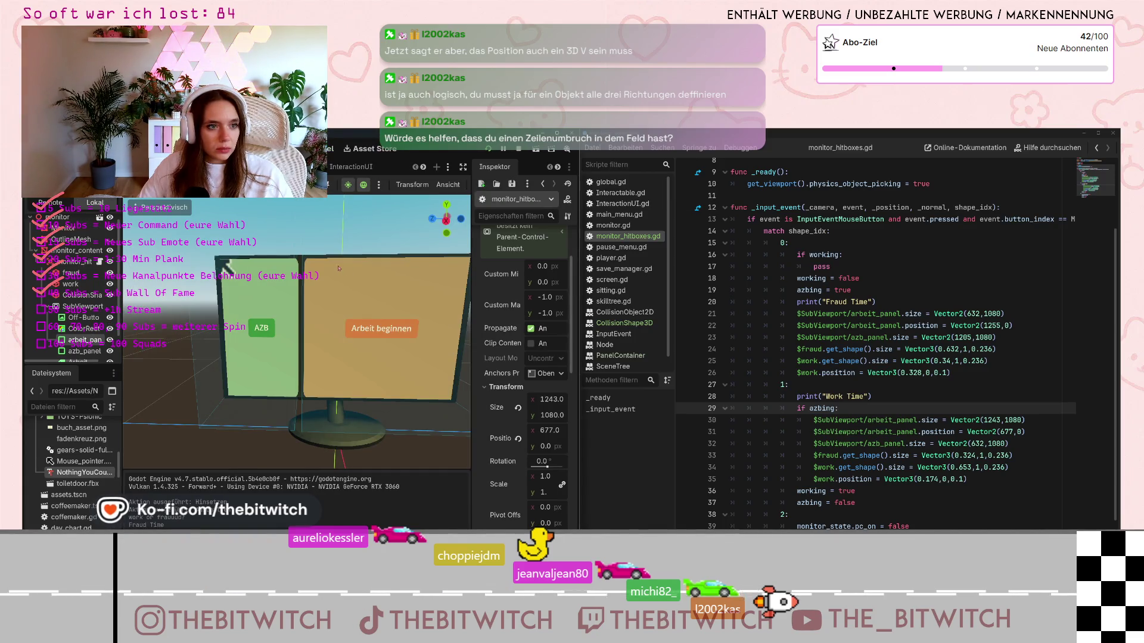
key(F5)
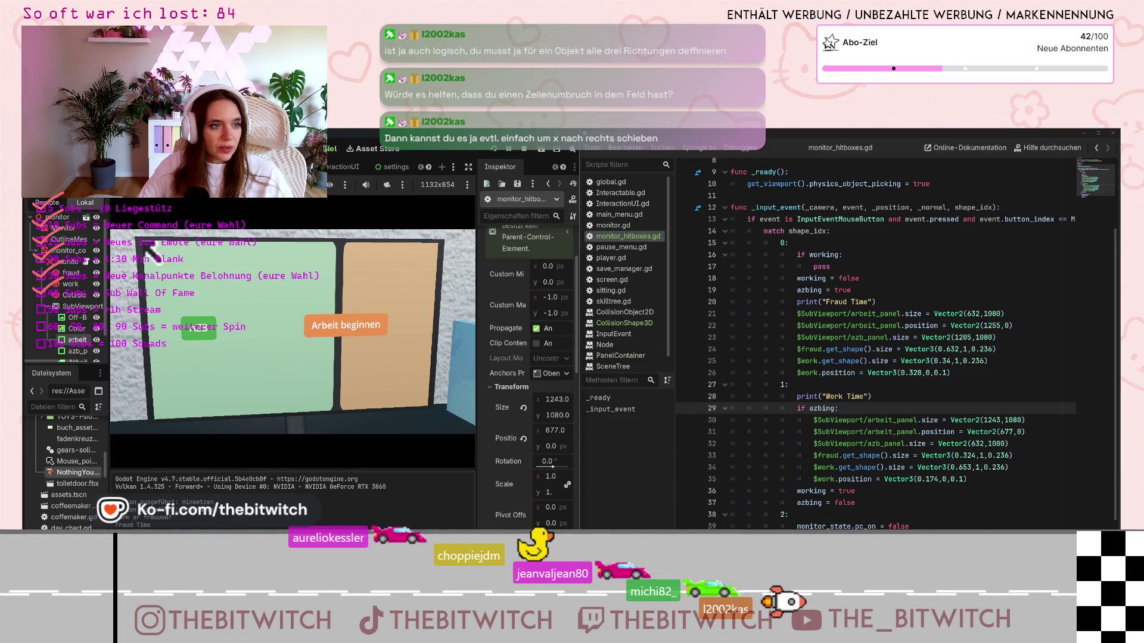
key(F8)
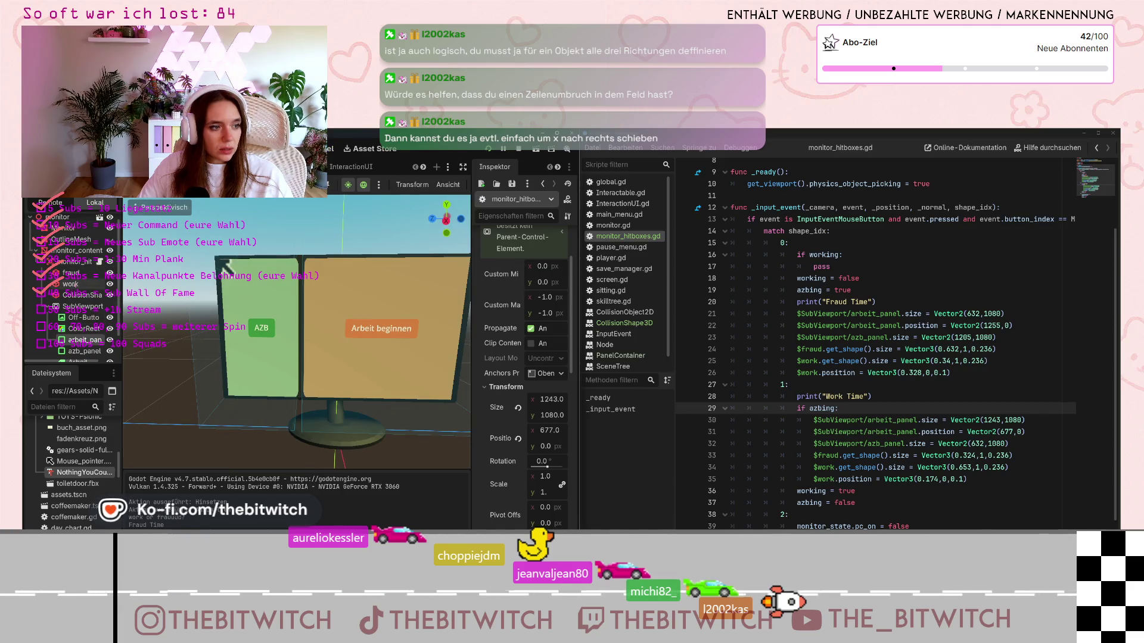
Select the Arbeit node, close the stray ochsi_diary scene, and view its 1002.96, 443 position in 3D
scroll(77, 298, down, 2)
click(78, 337)
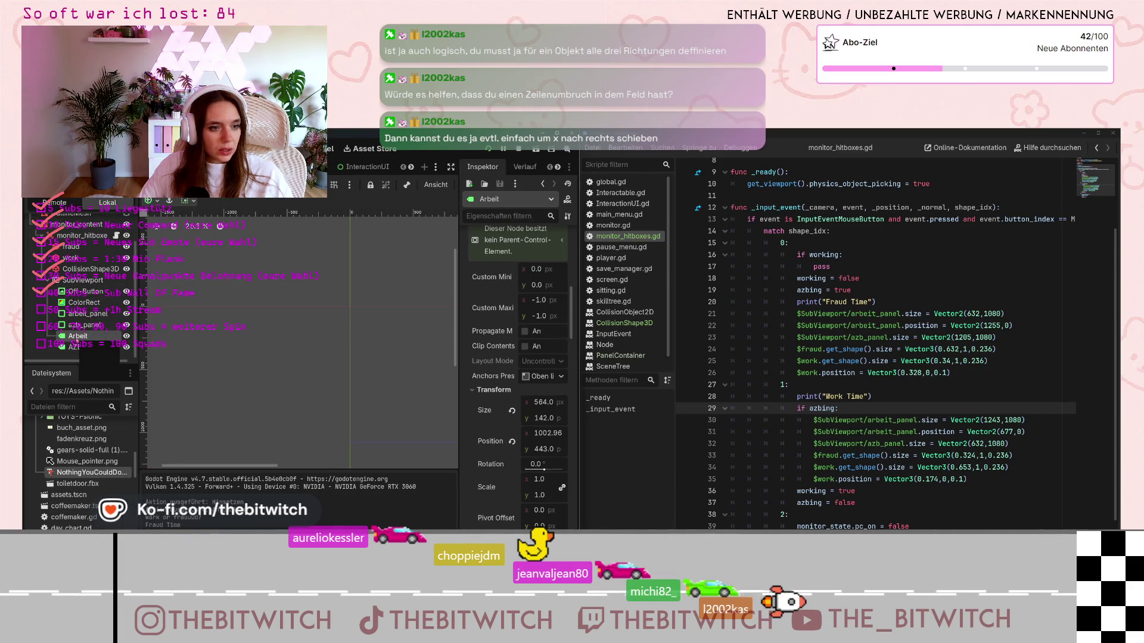
click(314, 148)
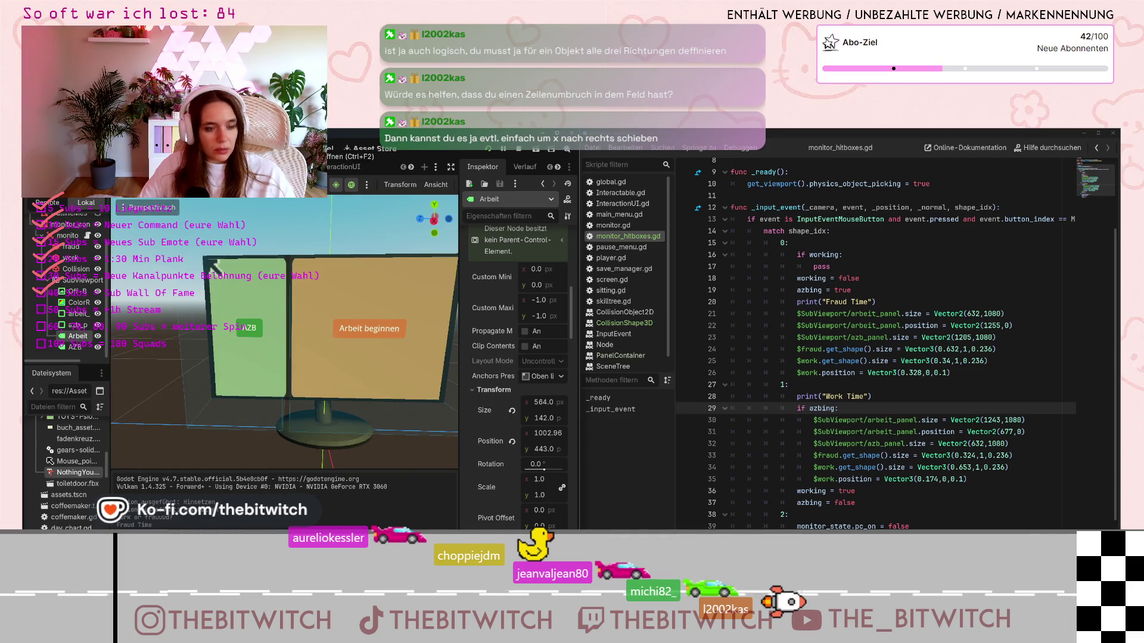
click(301, 148)
click(380, 167)
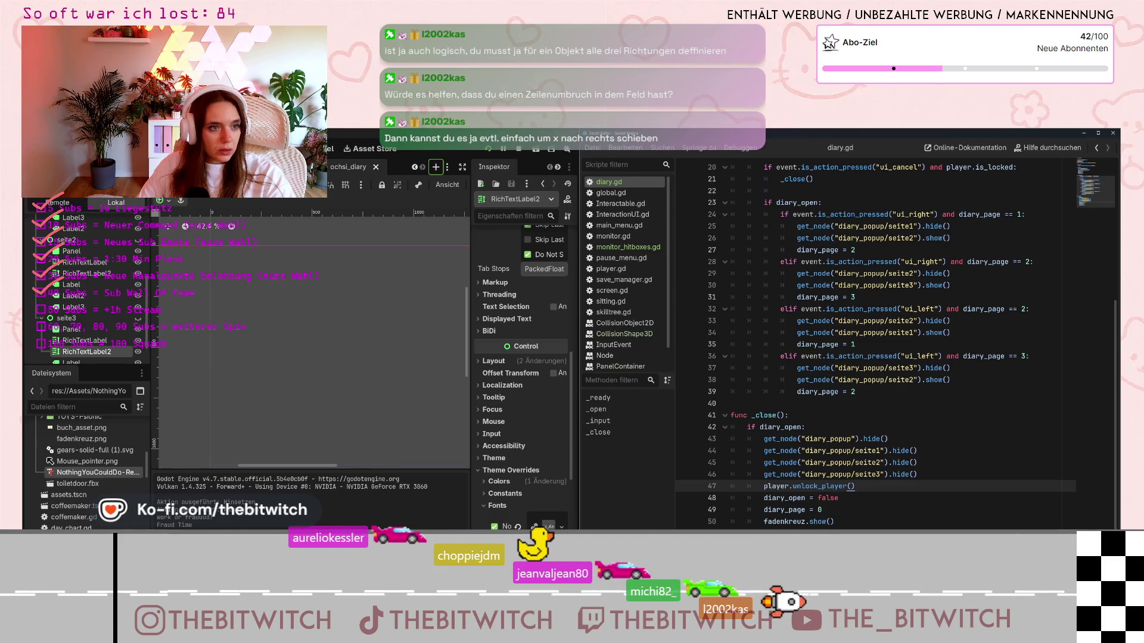
click(375, 167)
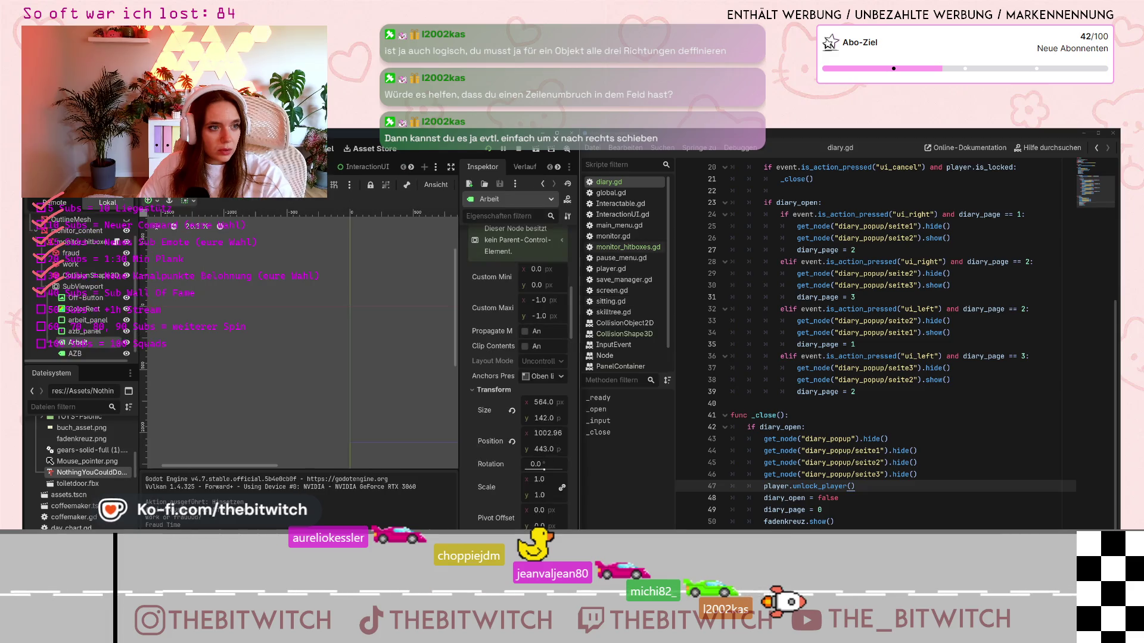
key(ctrl+F2)
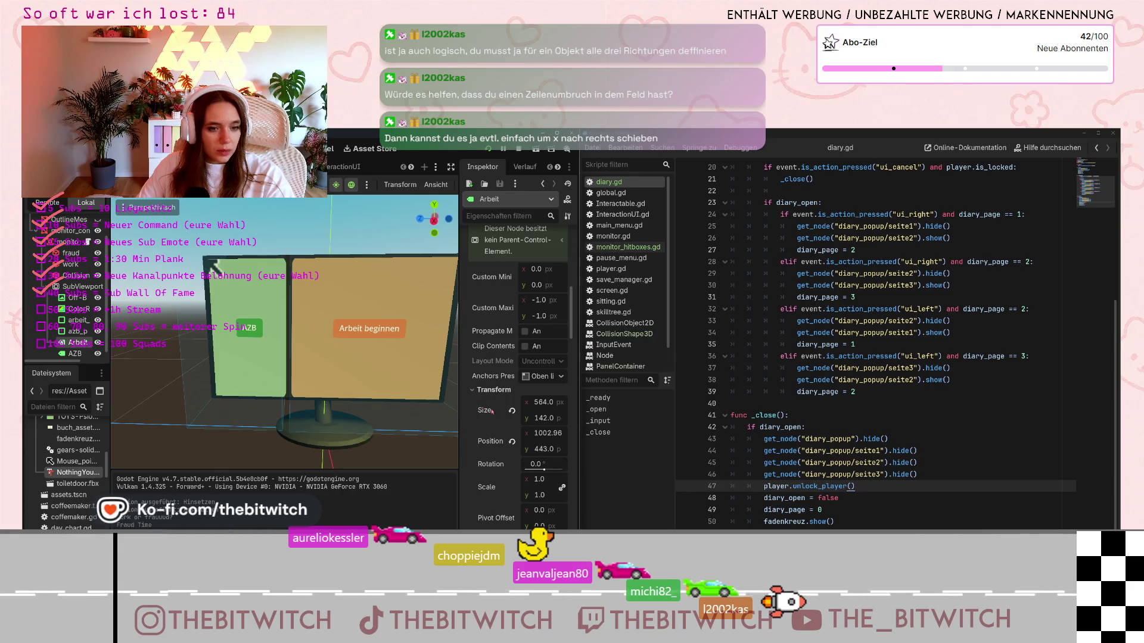
scroll(535, 433, up, 1)
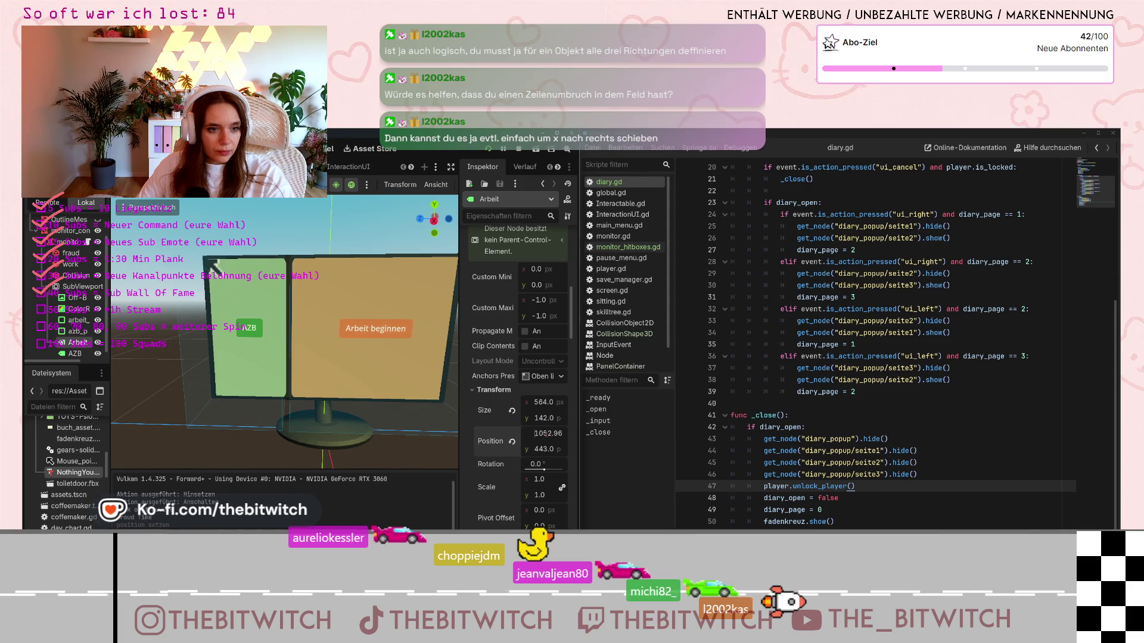
Scroll Arbeit's Position x up to 1286.96 and run the game with F5
scroll(535, 433, up, 20)
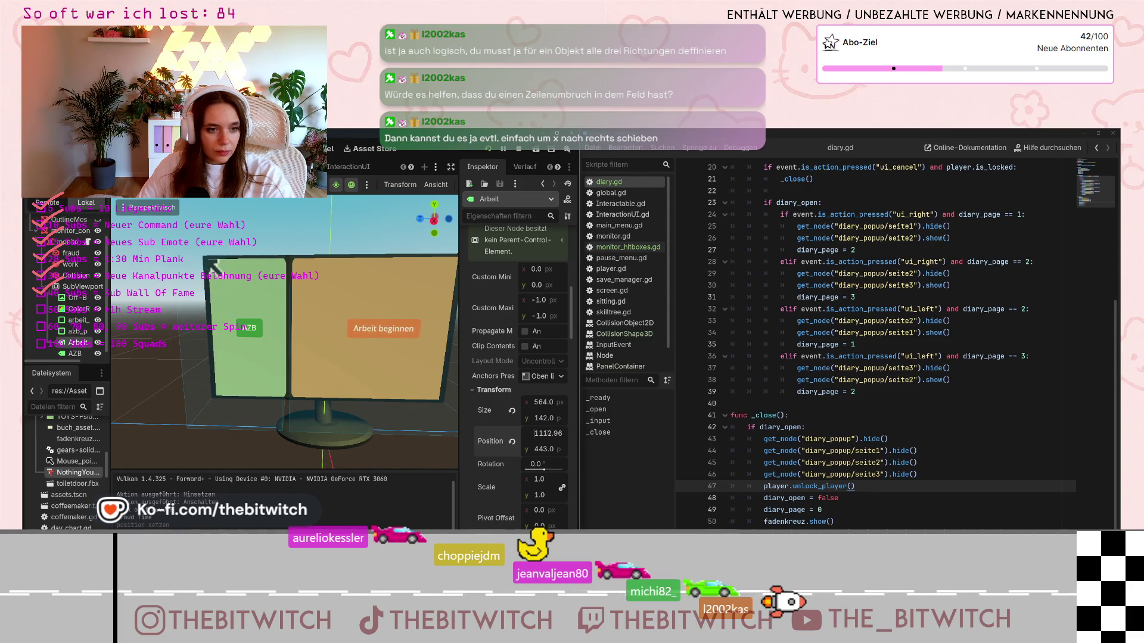
scroll(534, 433, up, 15)
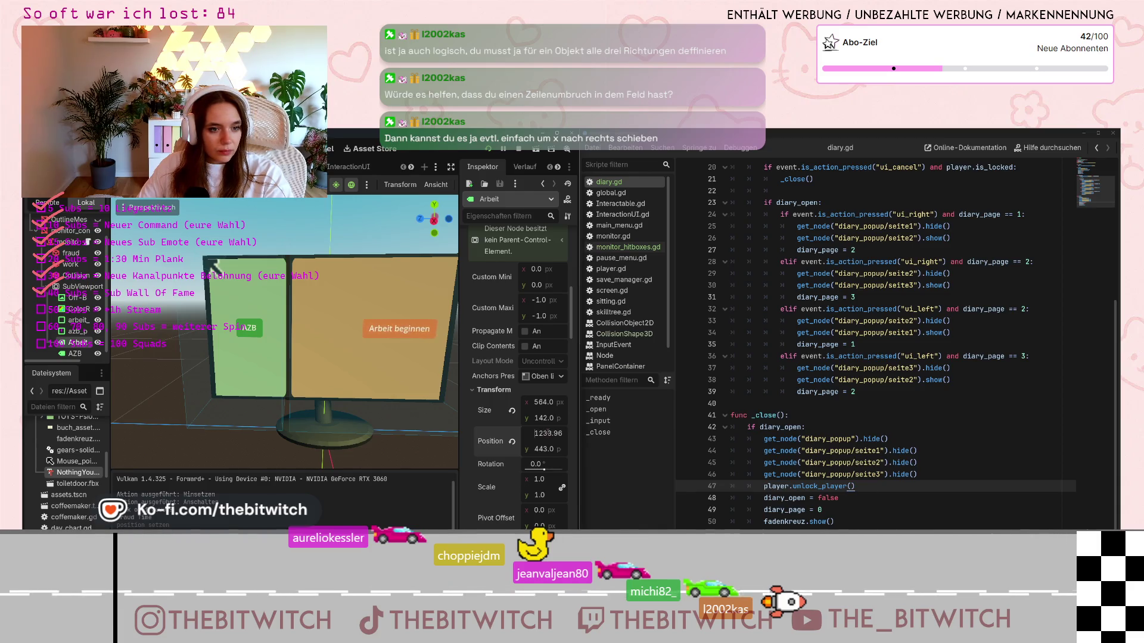
scroll(535, 433, up, 20)
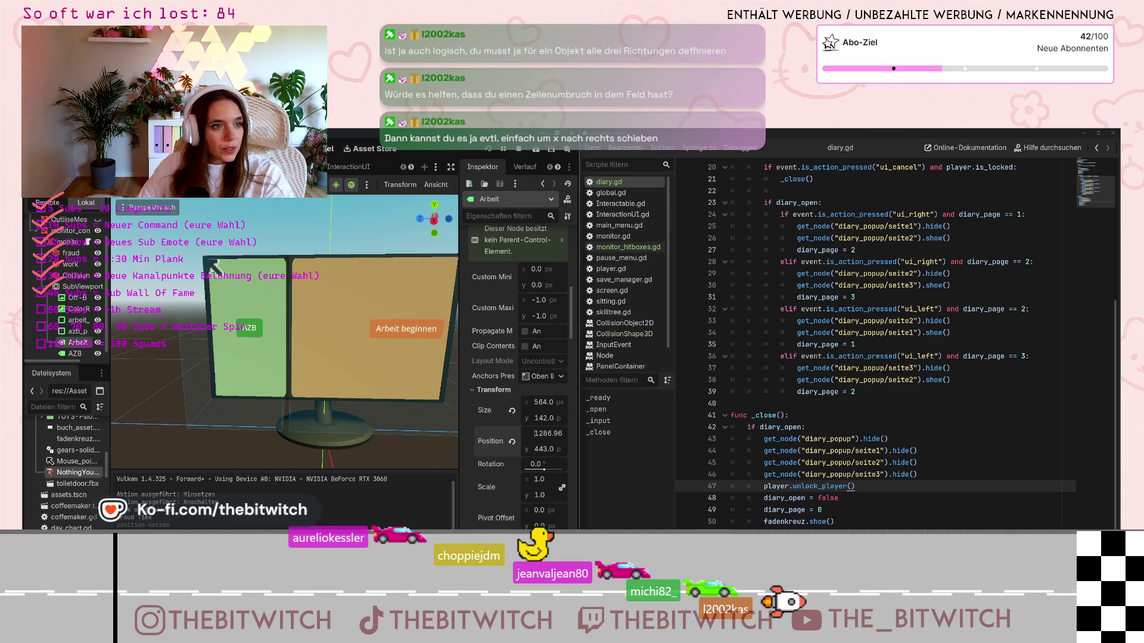
key(F5)
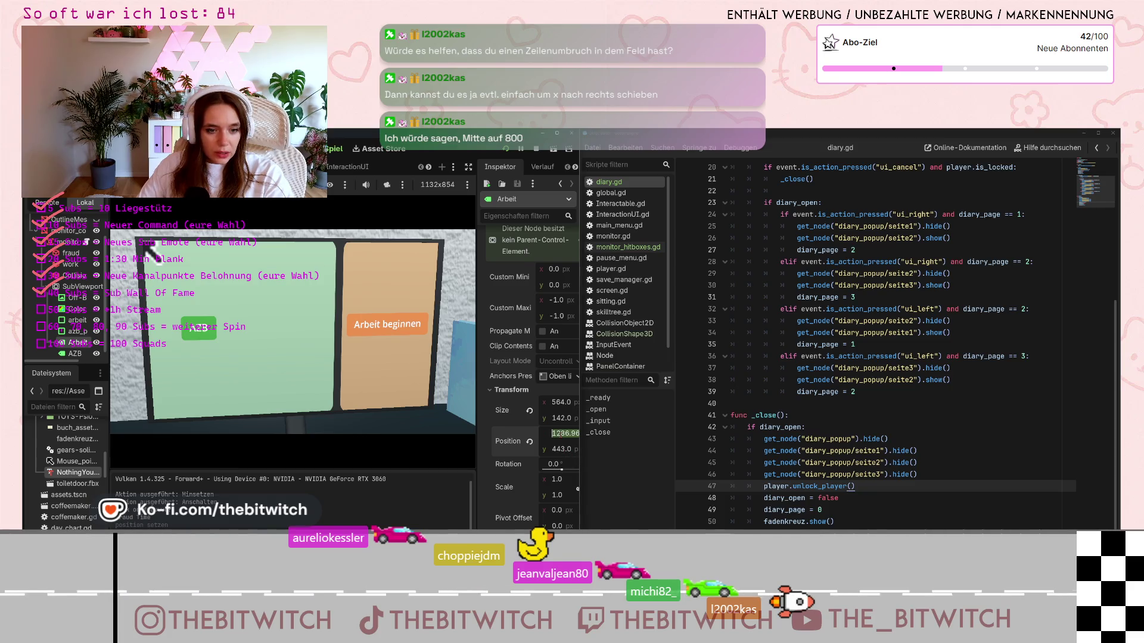
Open monitor_hitboxes.gd from the script list and place the cursor at the end of line 26
scroll(876, 346, up, 5)
scroll(876, 346, down, 5)
click(611, 248)
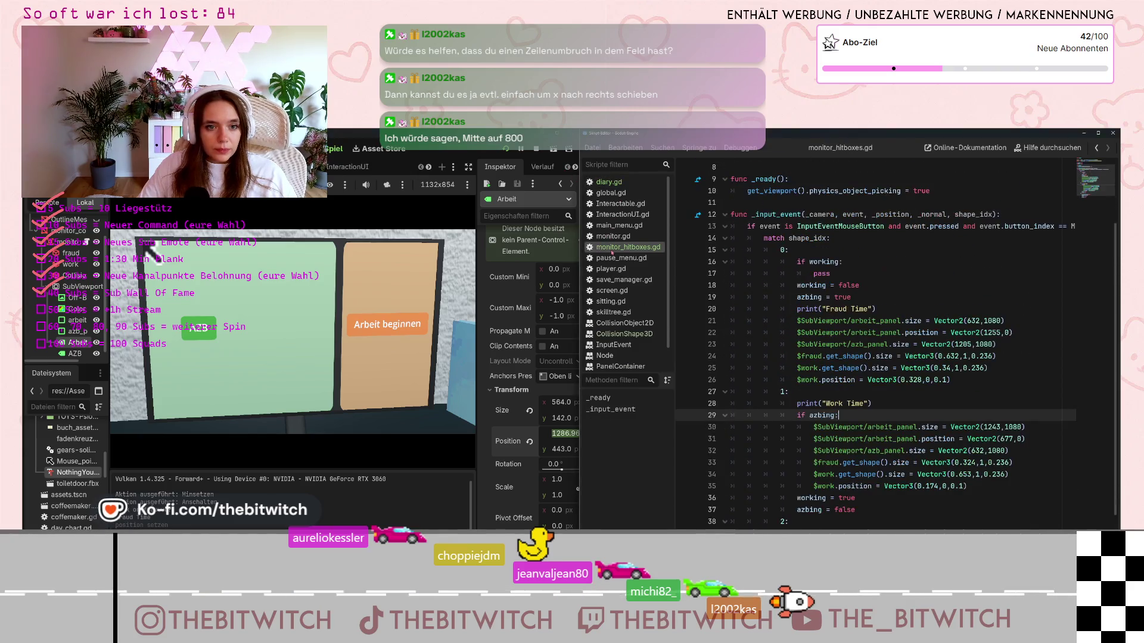
scroll(939, 393, down, 1)
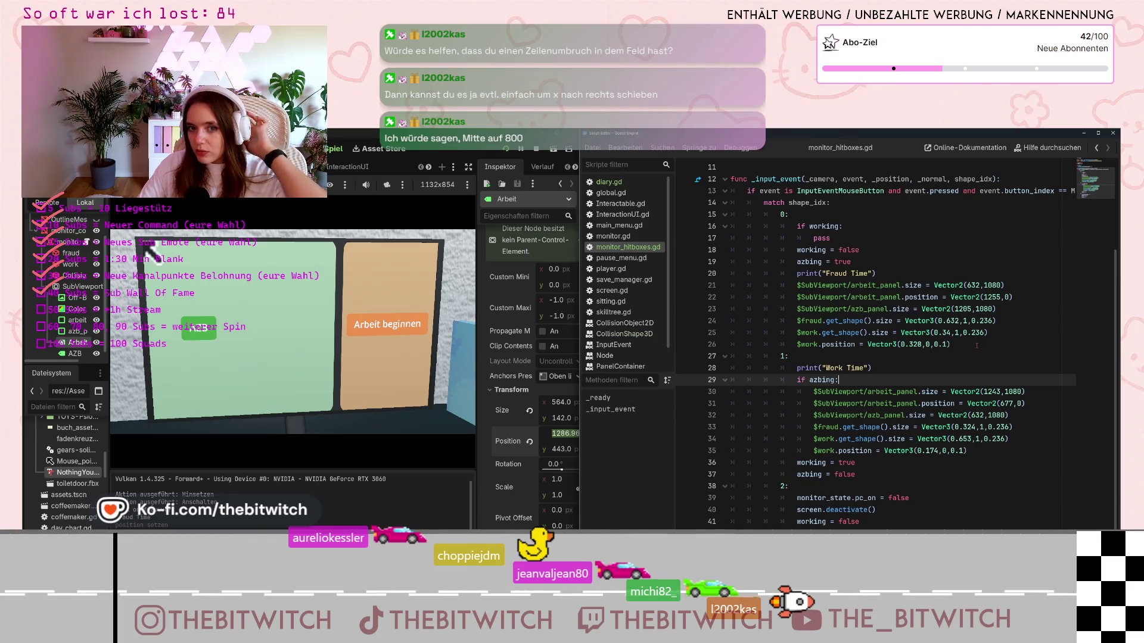
click(976, 346)
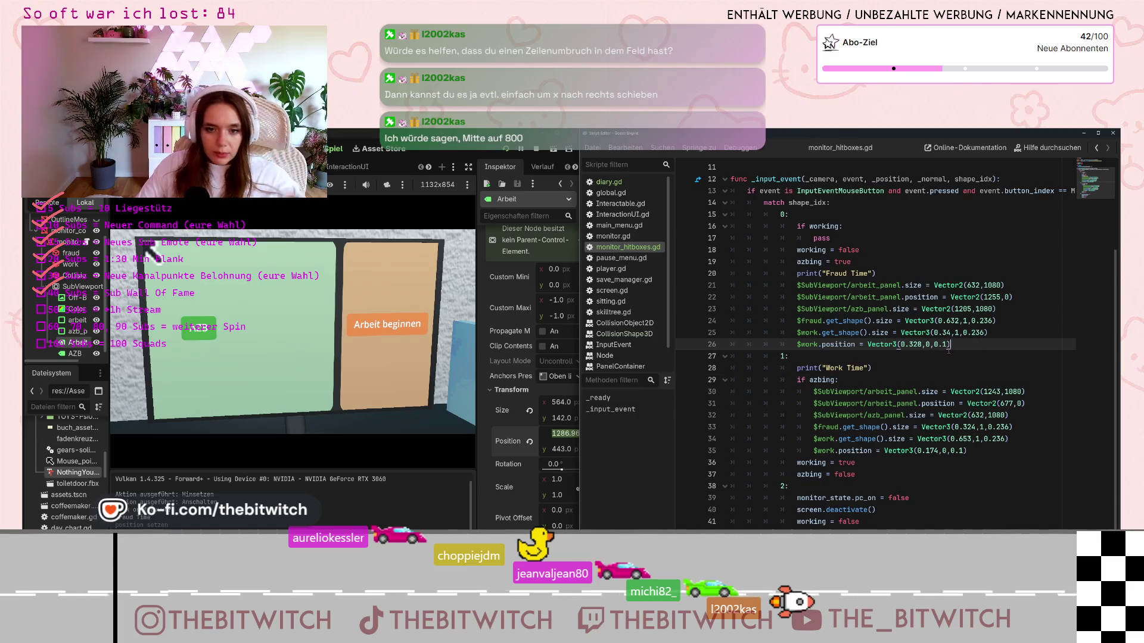
Add line 27 '$SubViewport/Arbeit.position = Vector2(1286.96, 443)' and undo the button's scene move back to 1002.96
key(Return)
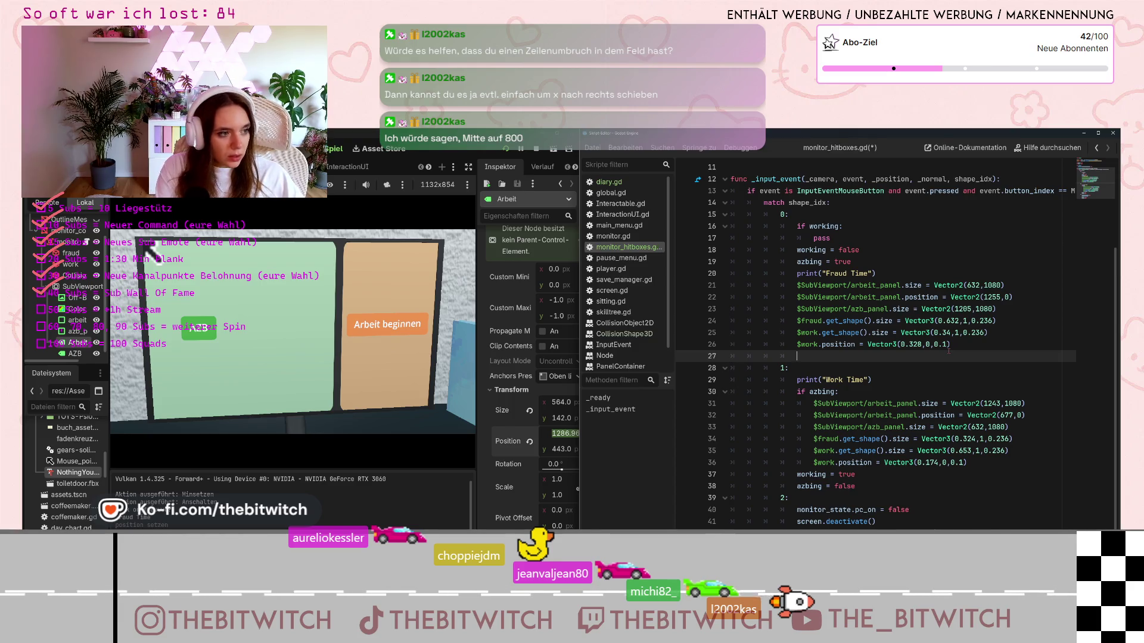
text($)
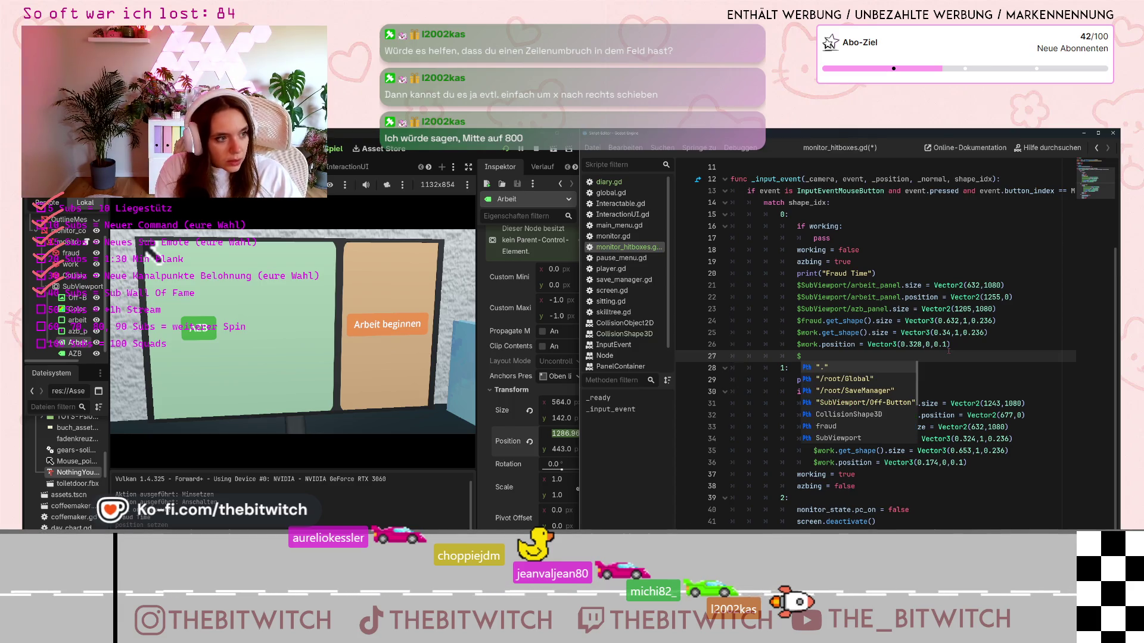
text(Sub)
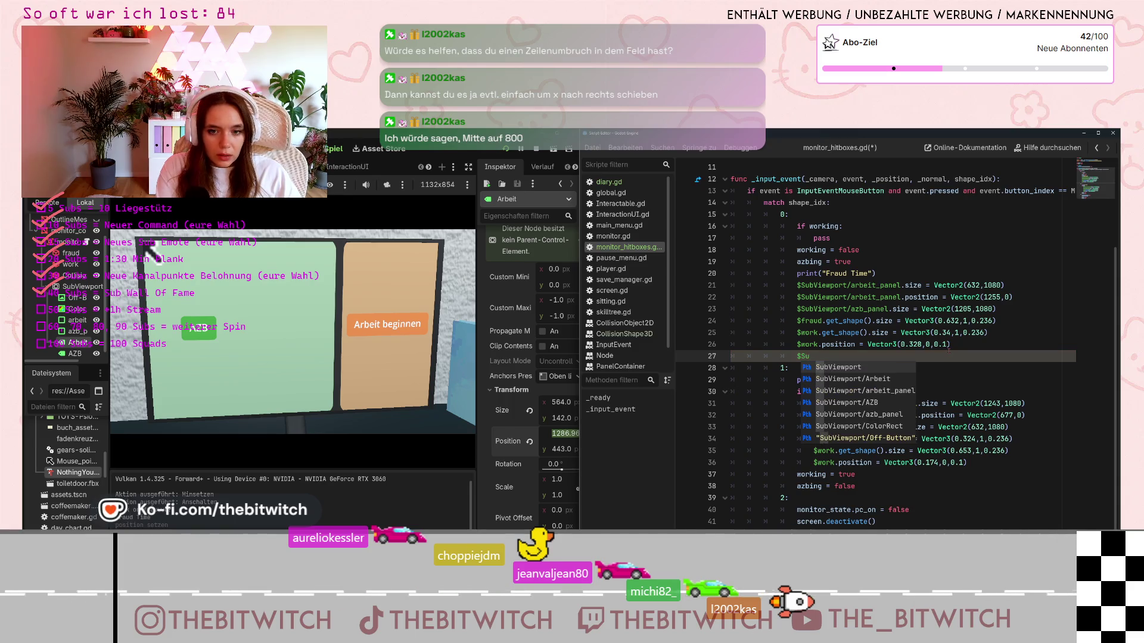
key(Return)
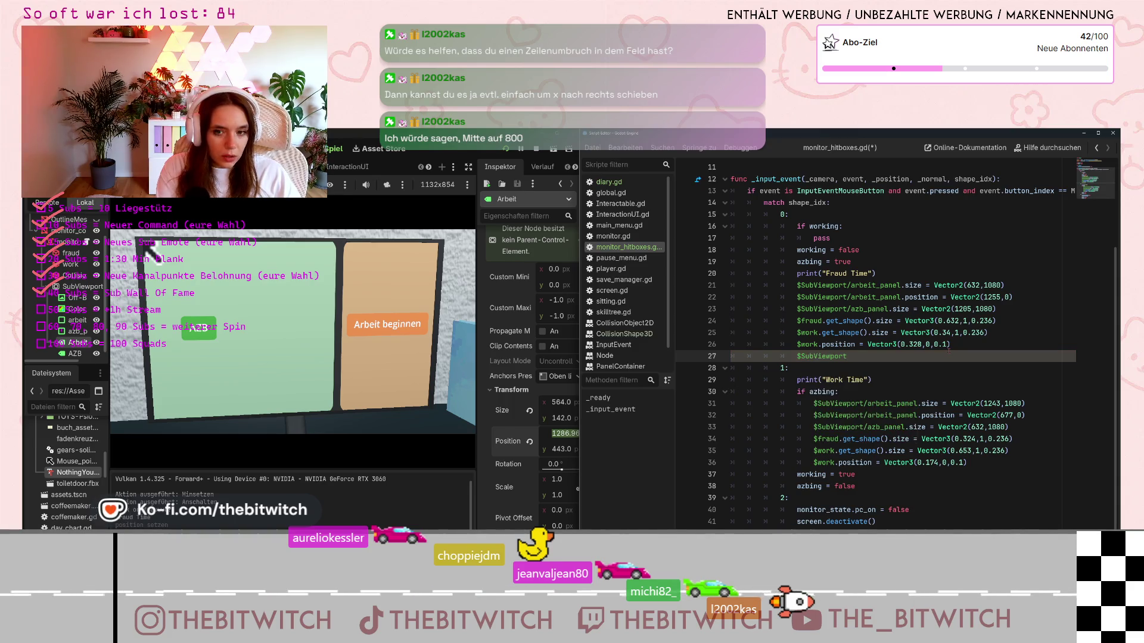
text(/)
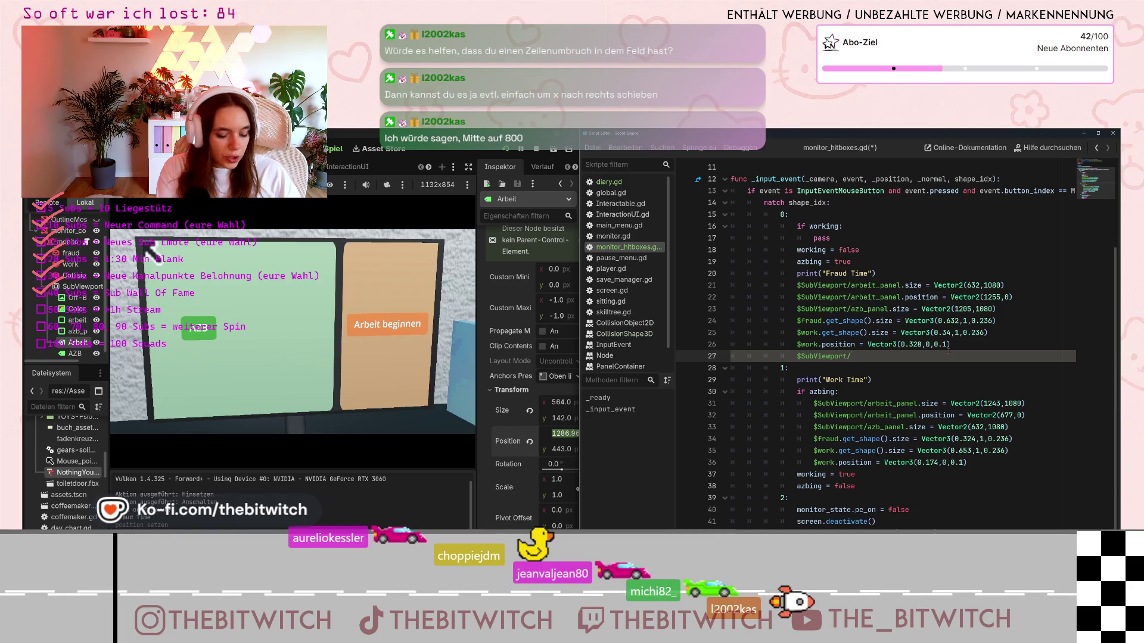
text(Arbeit)
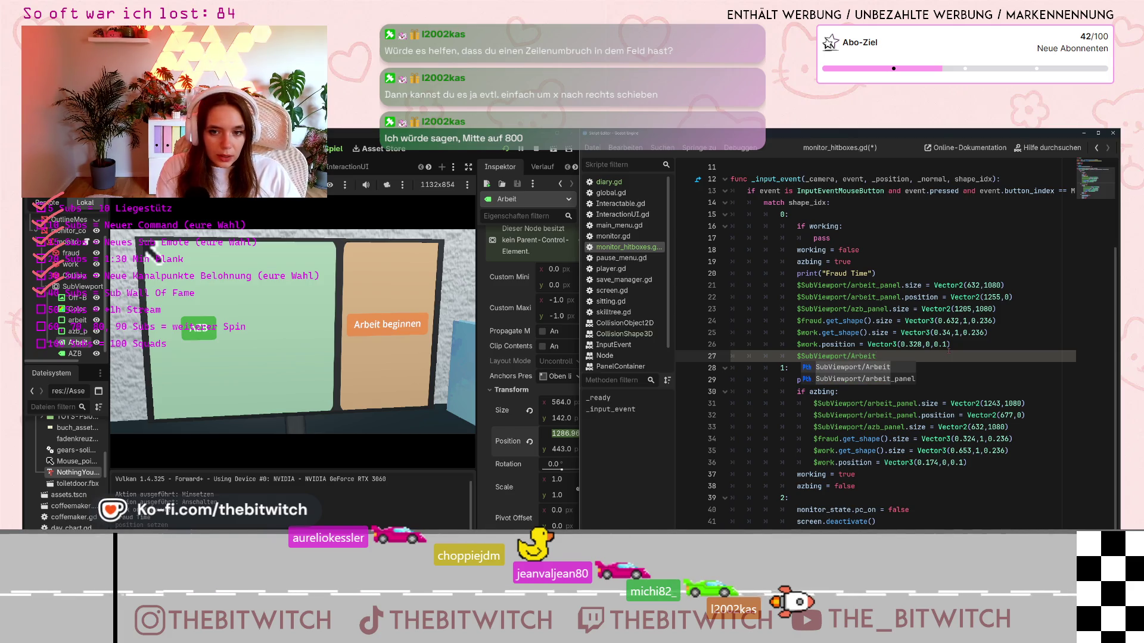
text(.positi)
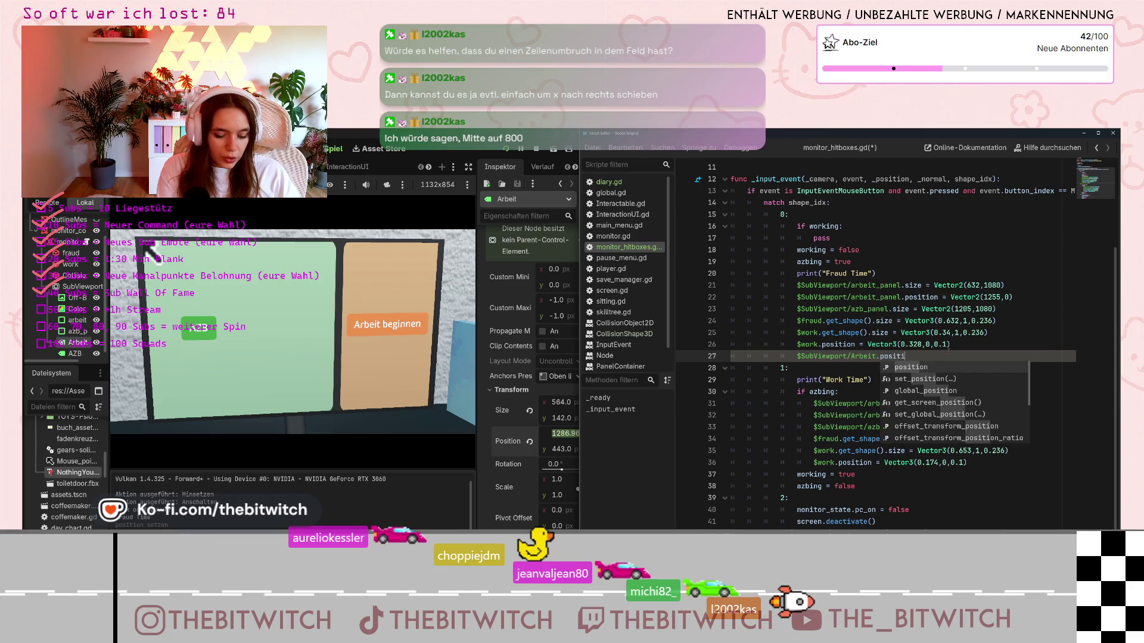
text(on = Vector2()
text(1286.96)
text(, 44)
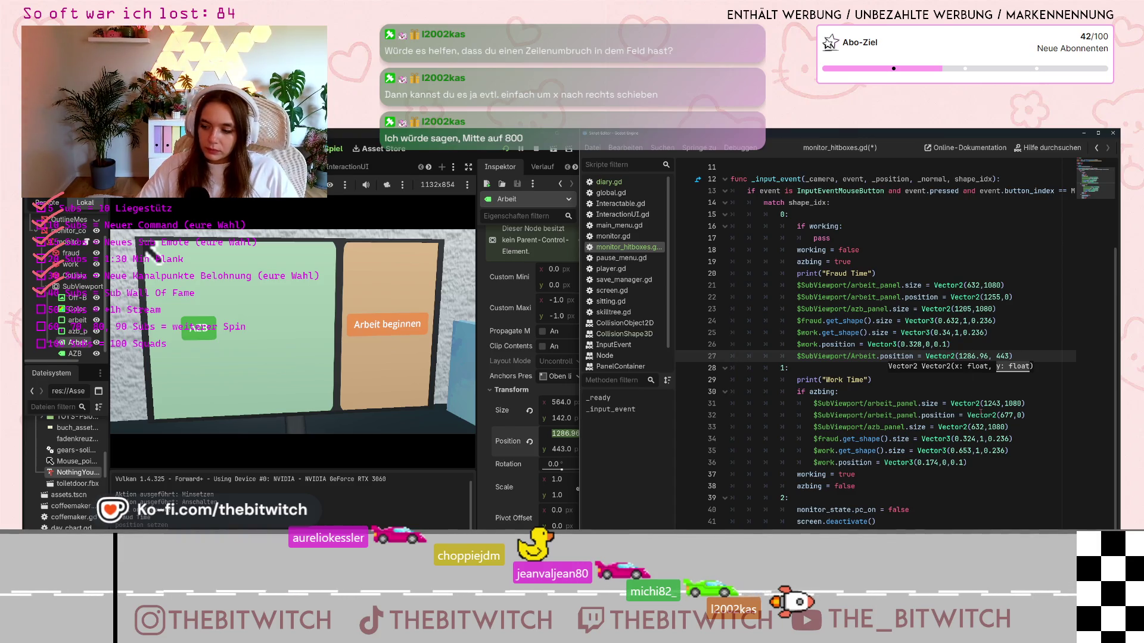
click(967, 380)
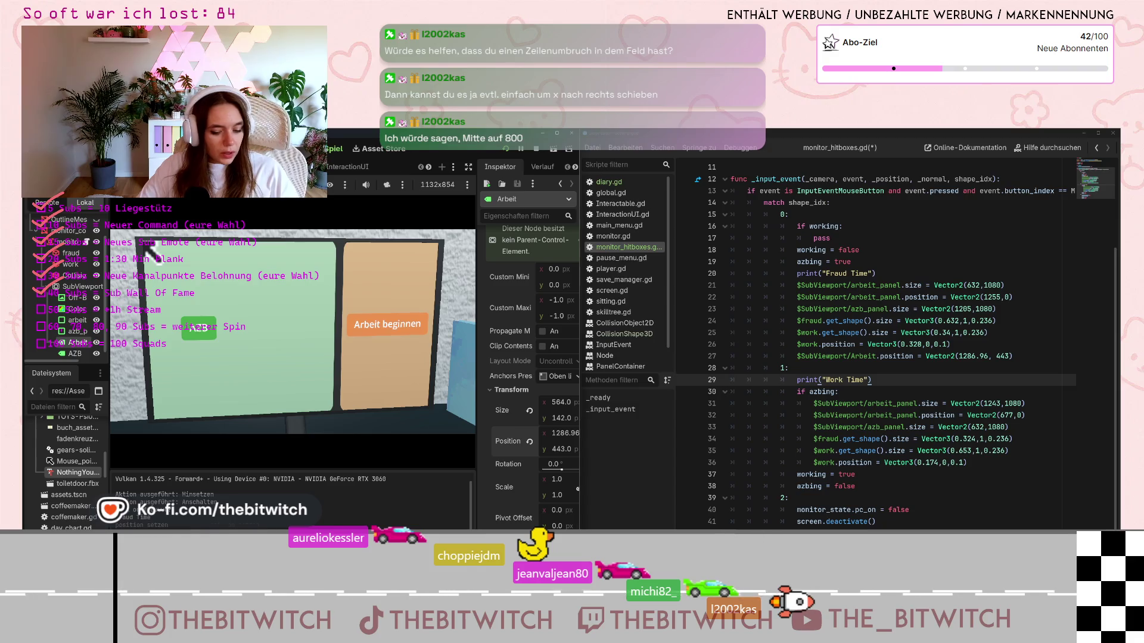
key(ctrl+z)
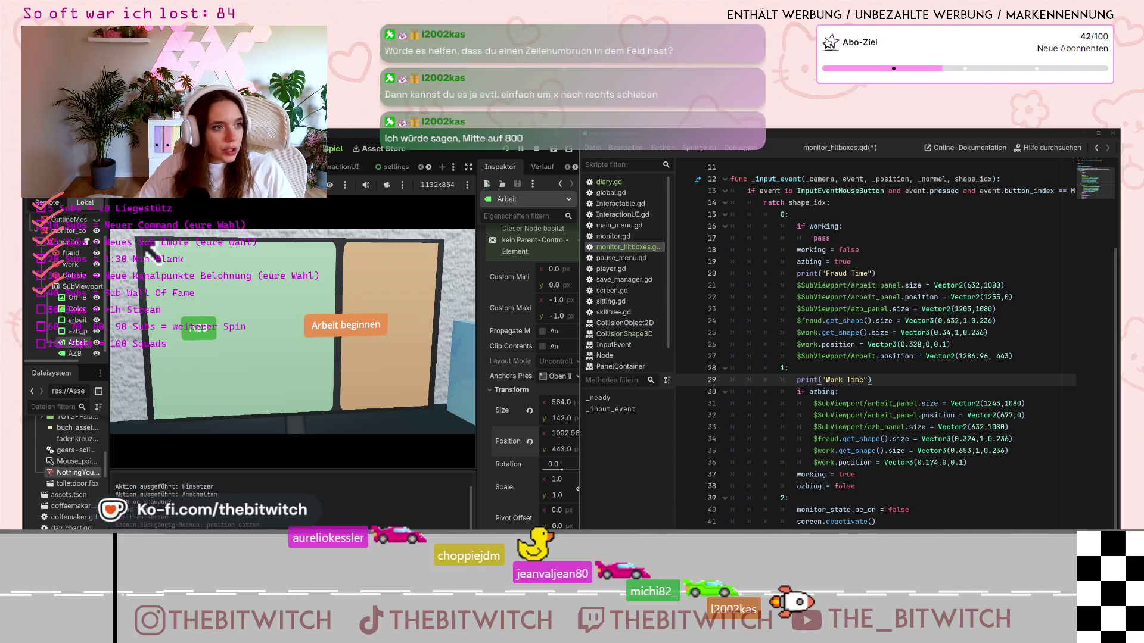
Leave the running game and return to the 3D editor with Ctrl+F2
key(ctrl+F2)
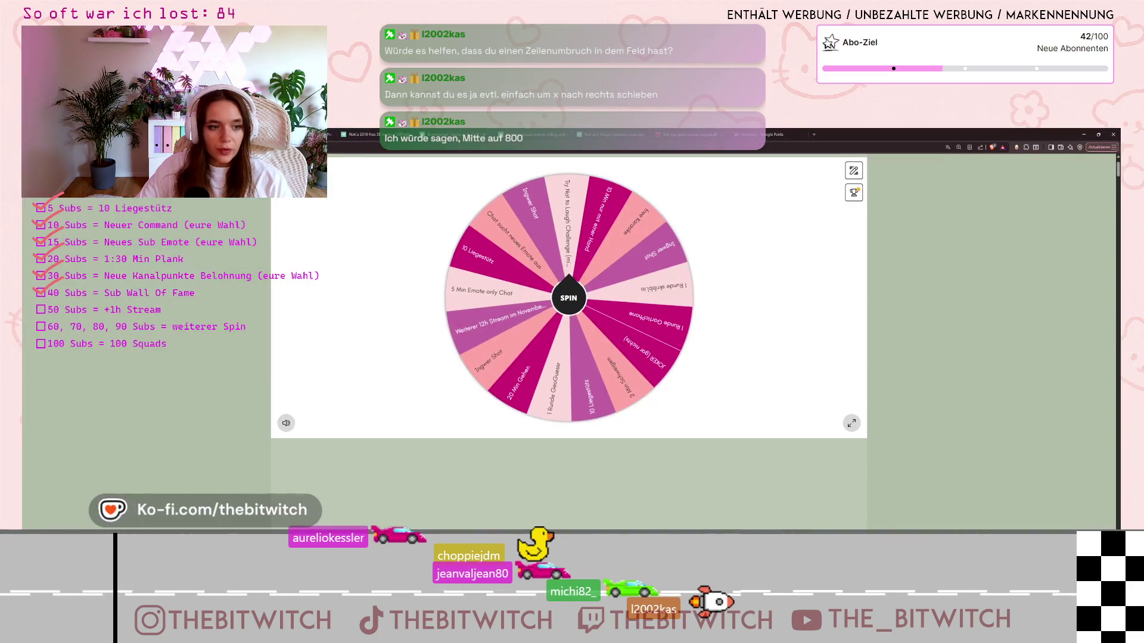
Spin the Picker Wheel, then hide the winning entry 'Weiterer 12h Stream im November/Dezember'
click(573, 302)
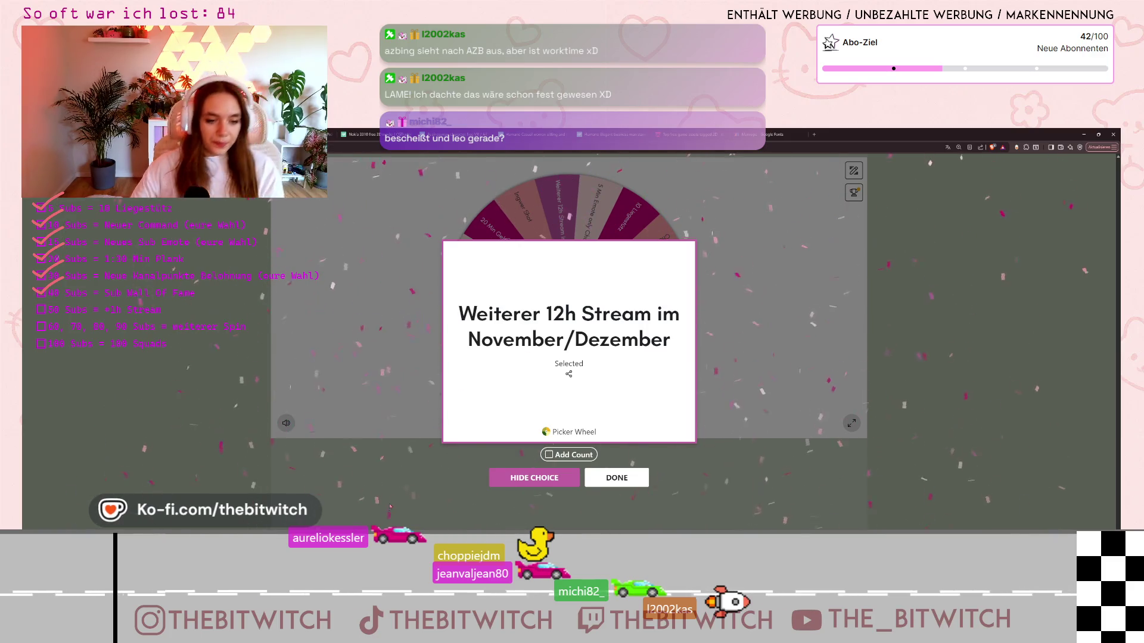
click(520, 477)
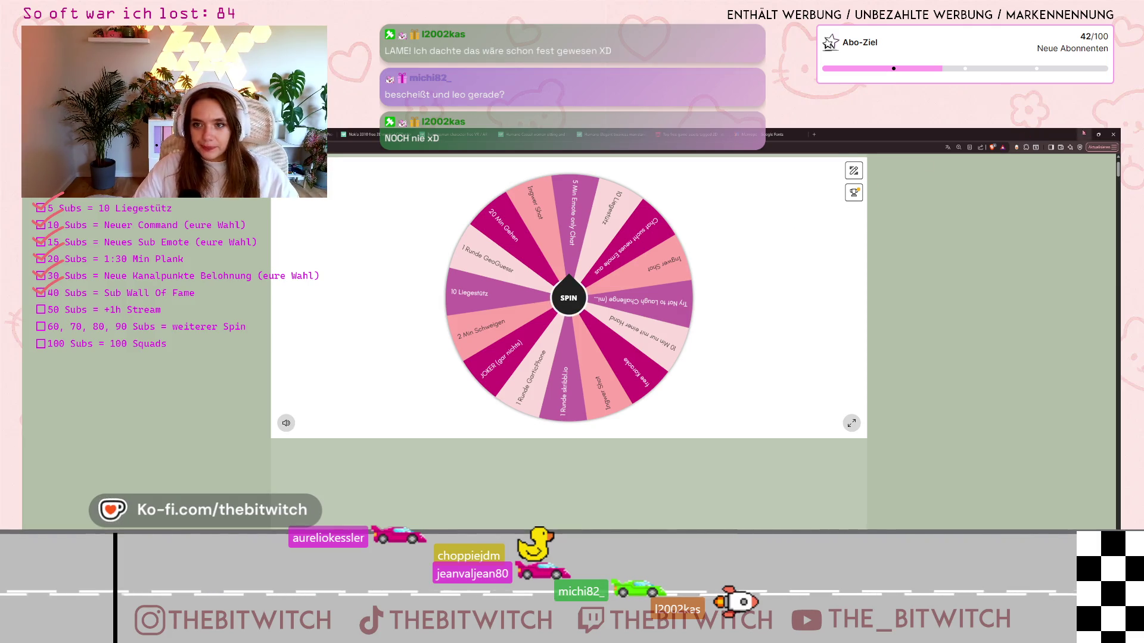
Minimize the browser to return to monitor_hitboxes.gd in Godot's script editor
click(1083, 134)
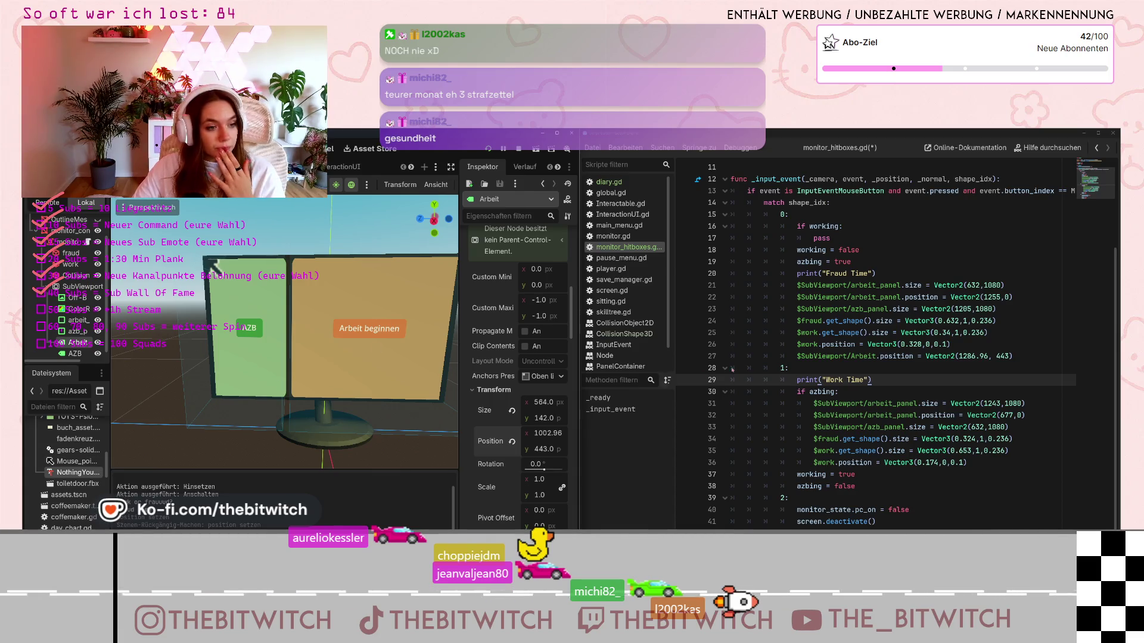
click(984, 356)
Duplicate the Arbeit position line 27 as line 37 under azbing, with x changed to 1002.96
drag(1017, 355, 793, 359)
key(ctrl+c)
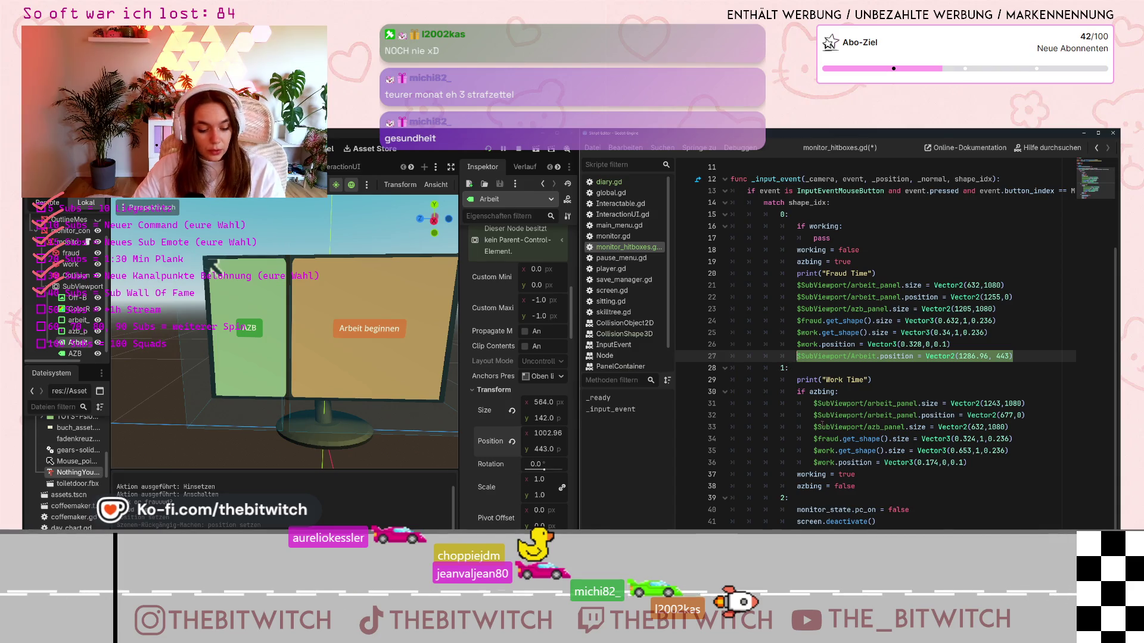
click(959, 467)
key(Return)
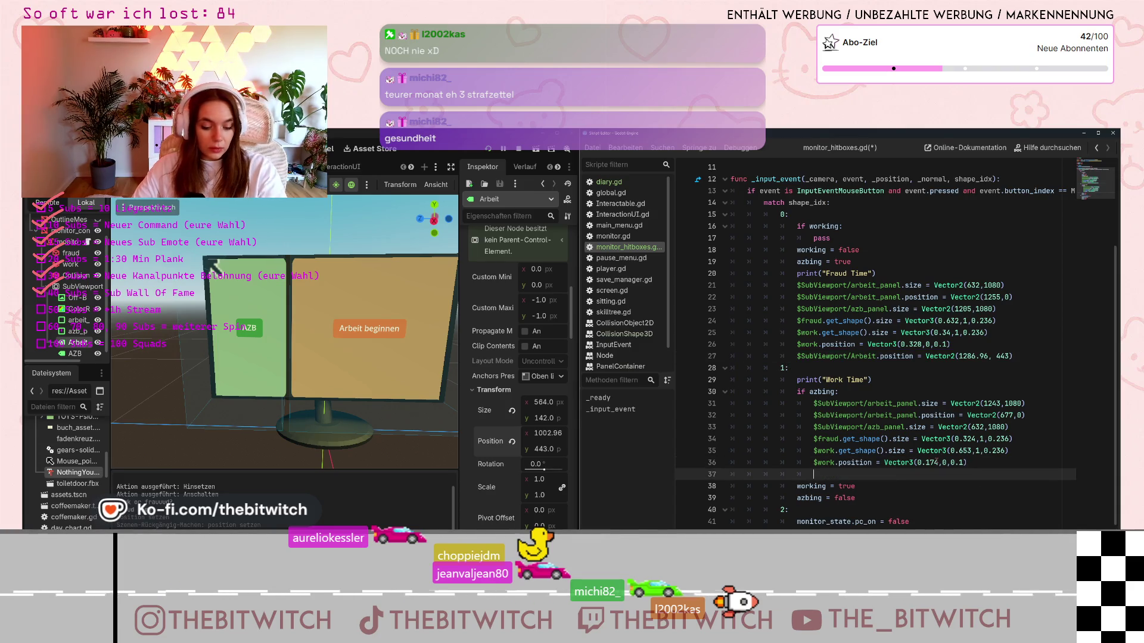
key(ctrl+v)
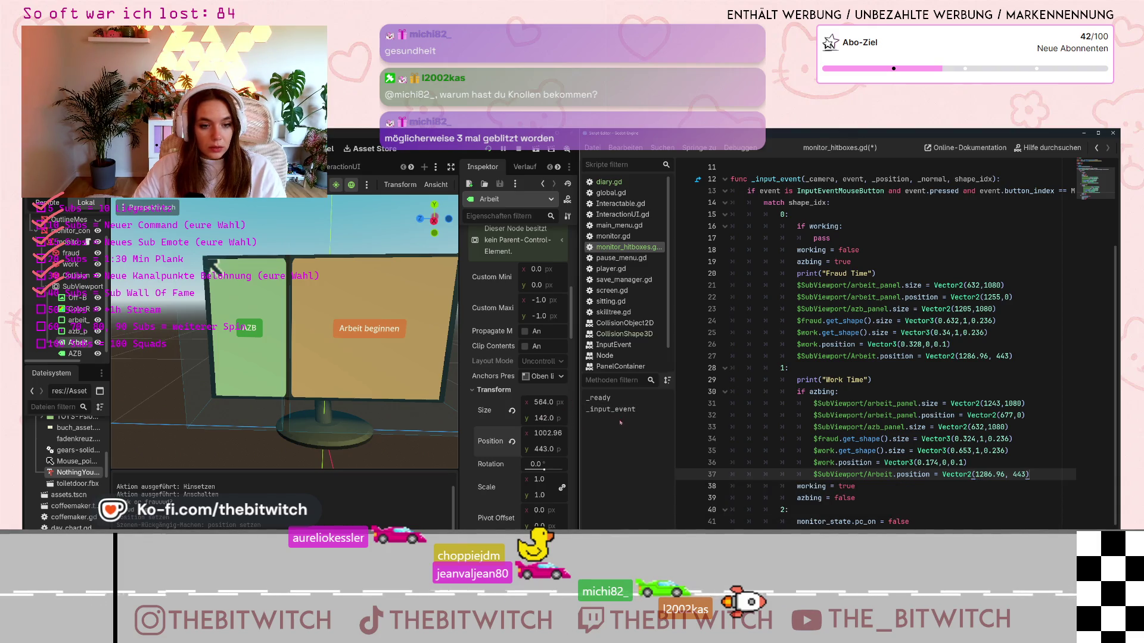
drag(1004, 474, 975, 474)
text(1)
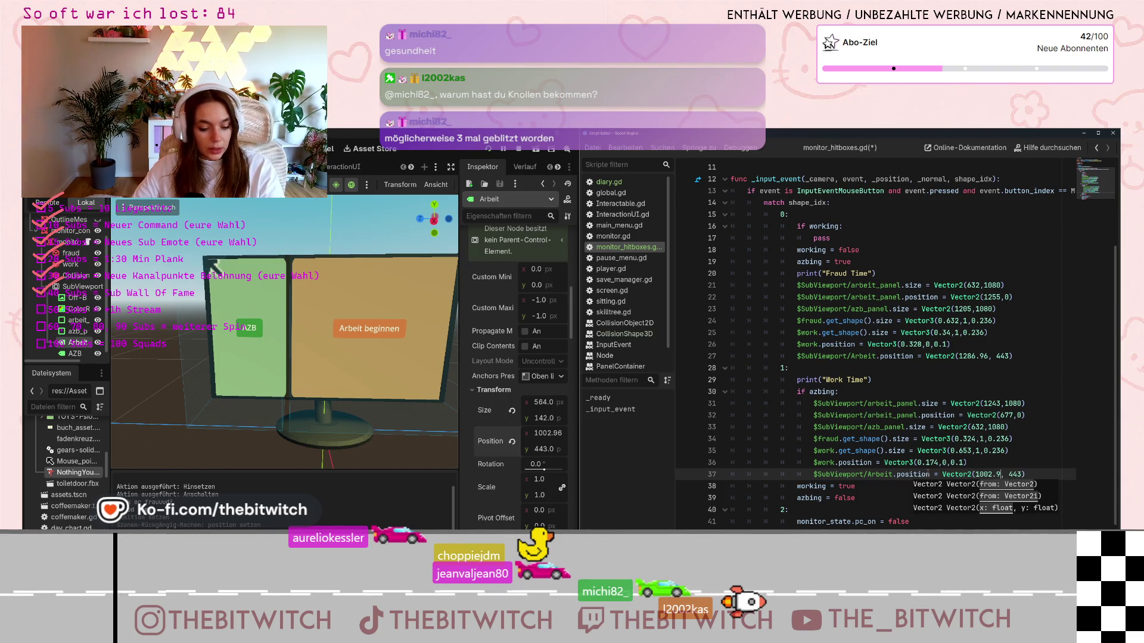
text(6)
click(980, 439)
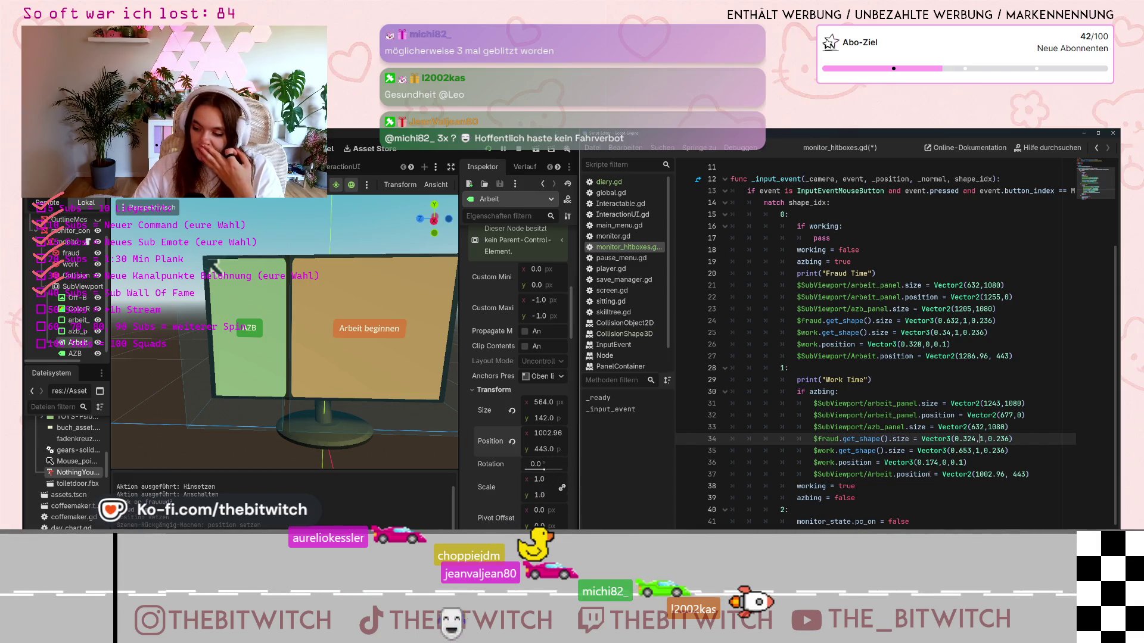
mouse_move(933, 470)
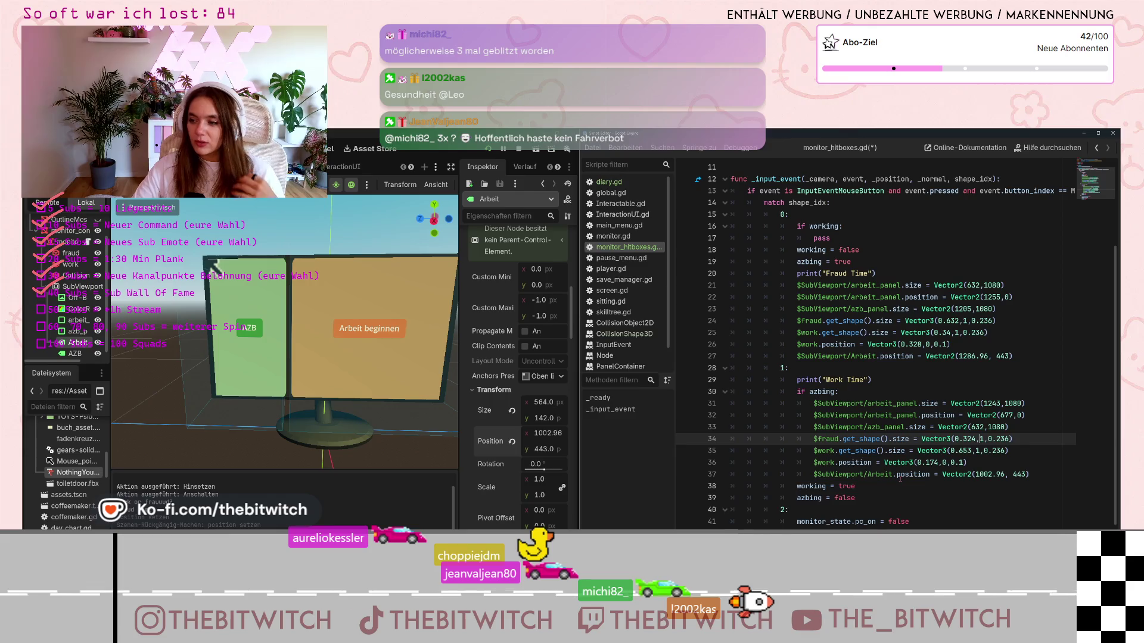
mouse_move(900, 478)
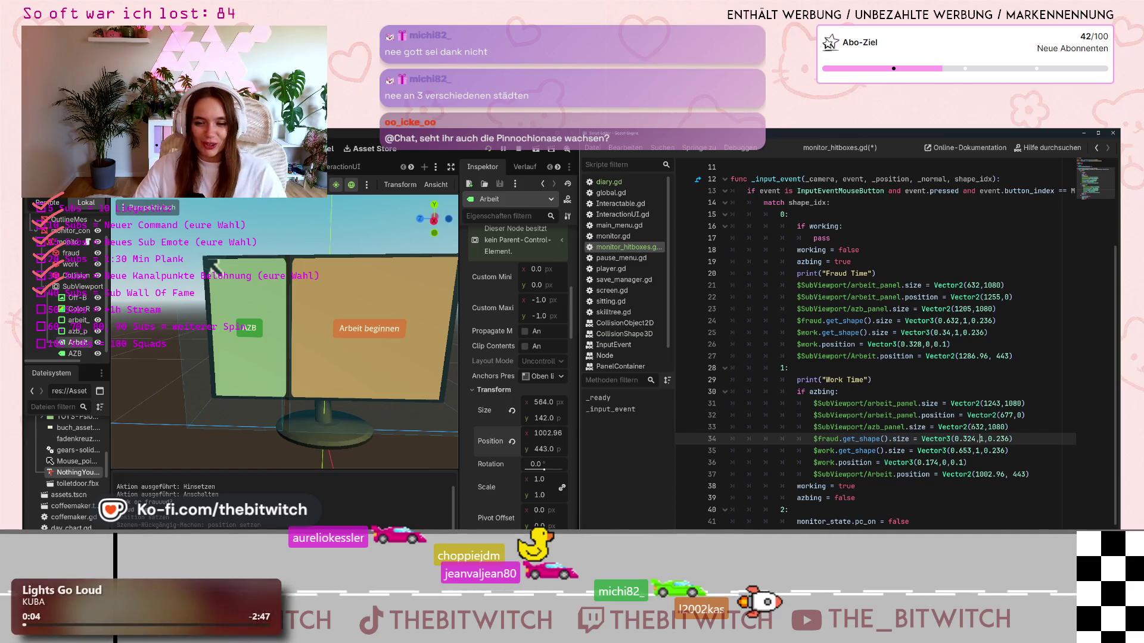
scroll(887, 387, down, 1)
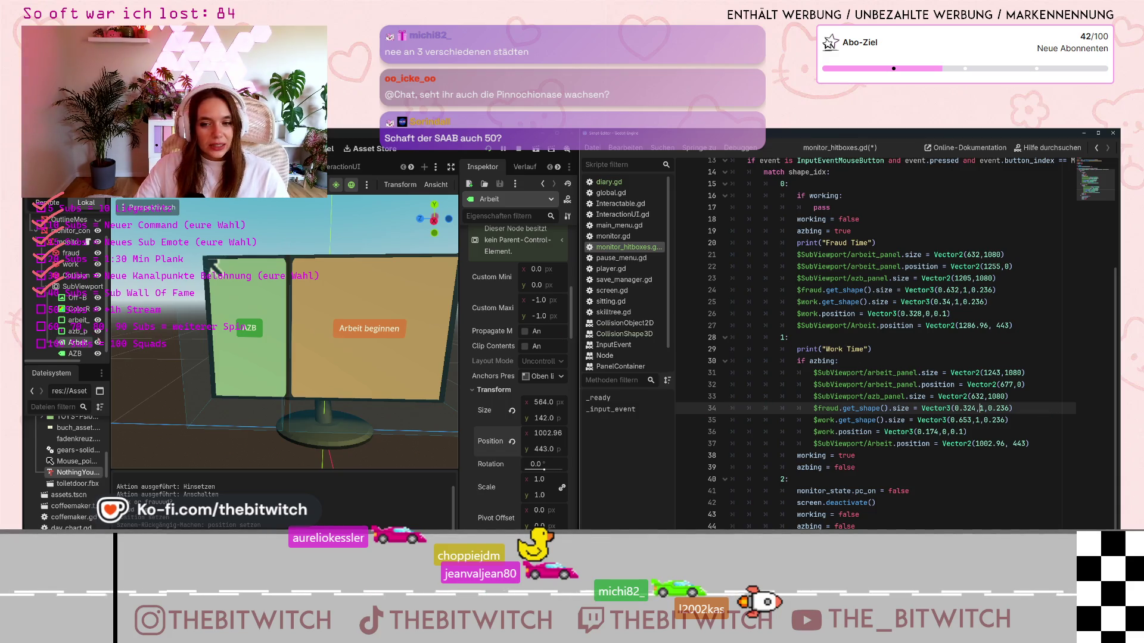
Select the AZB node and lower its Position x step by step, previewing in the Game view
click(76, 355)
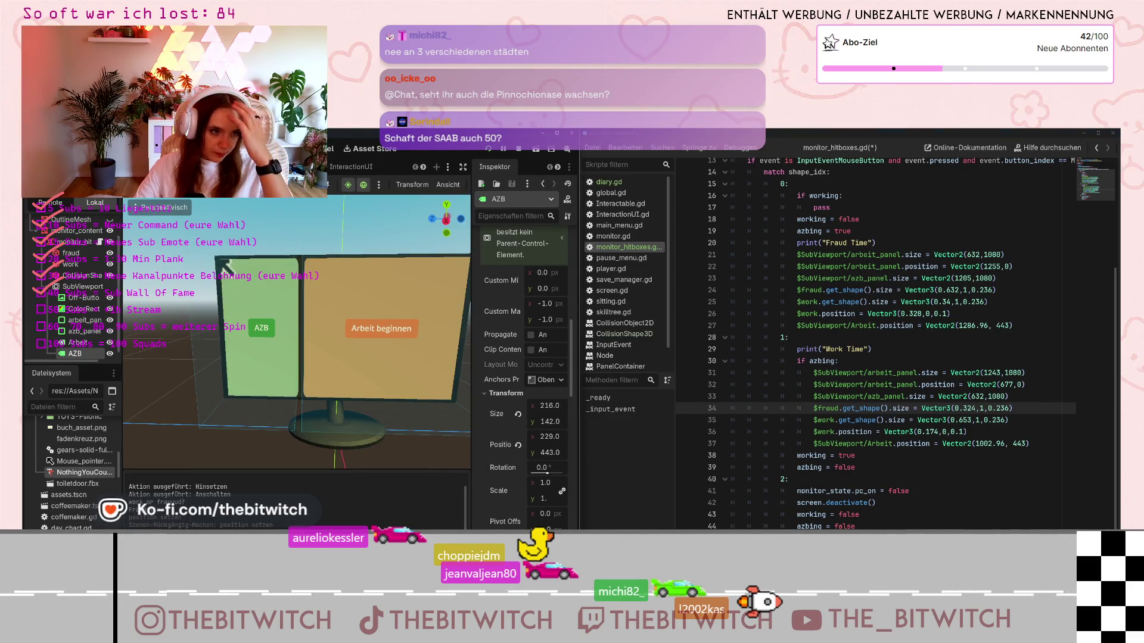
drag(539, 437, 538, 437)
text(604)
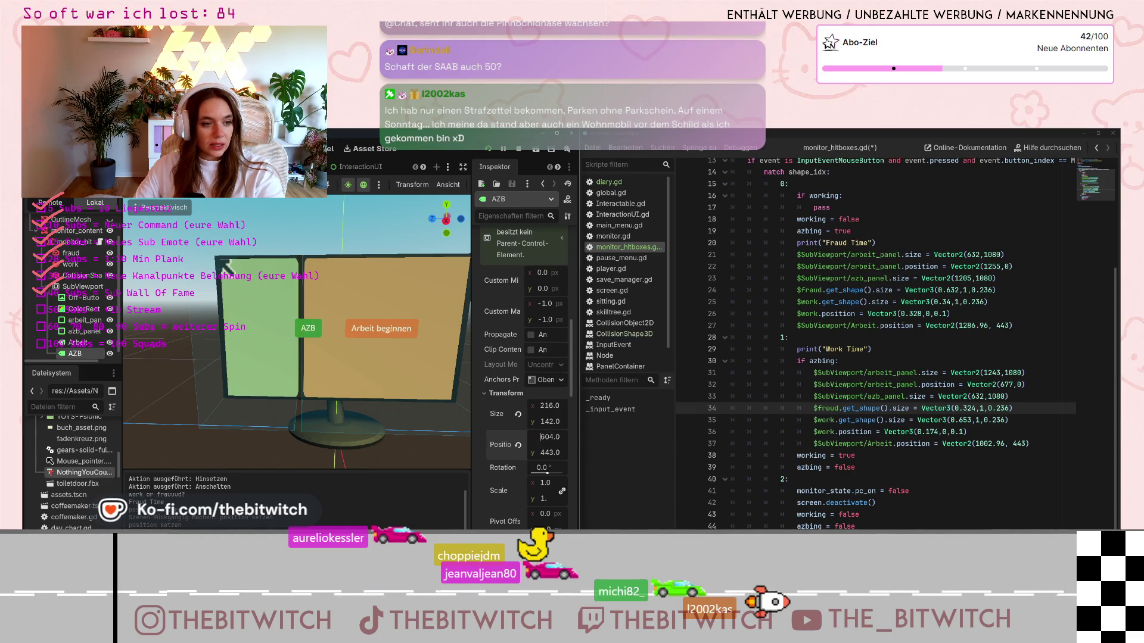
click(330, 149)
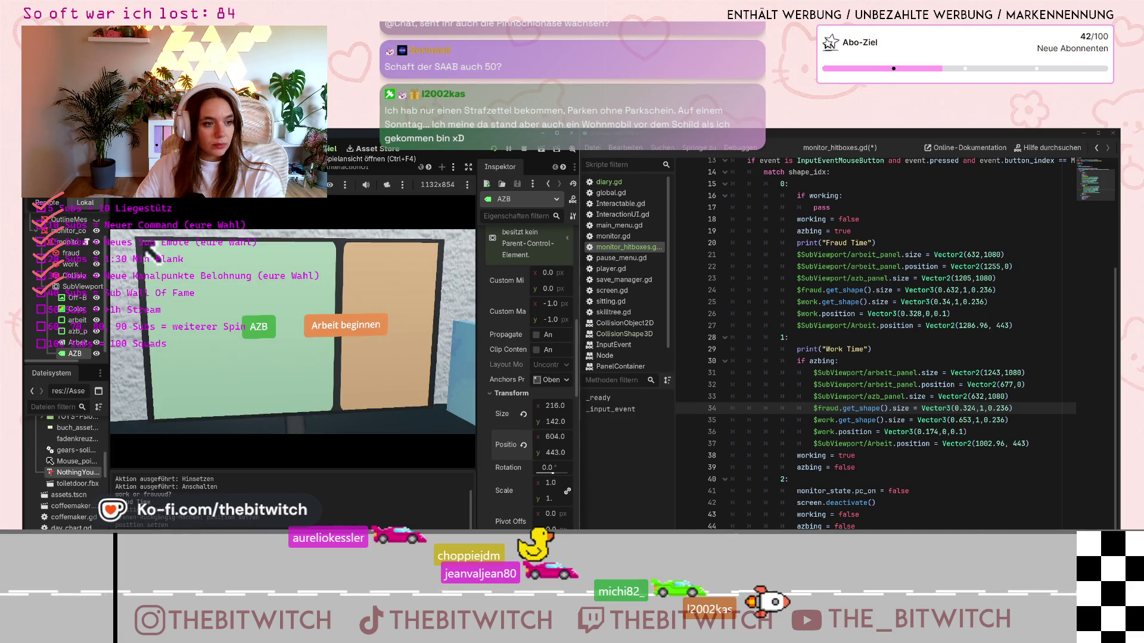
key(ctrl+F2)
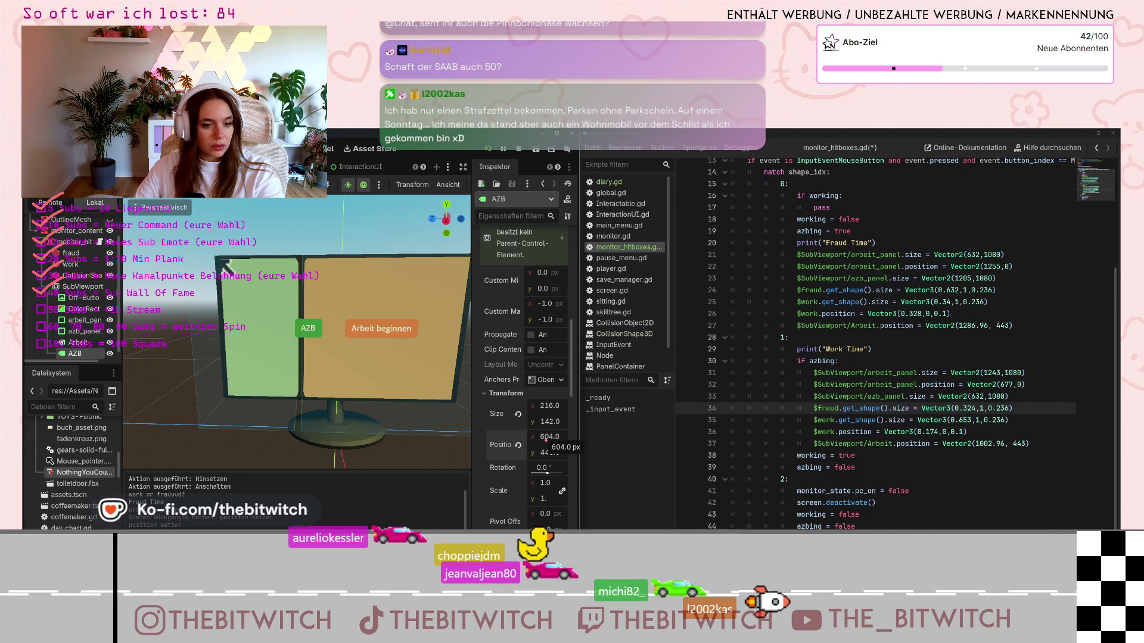
key(Down)
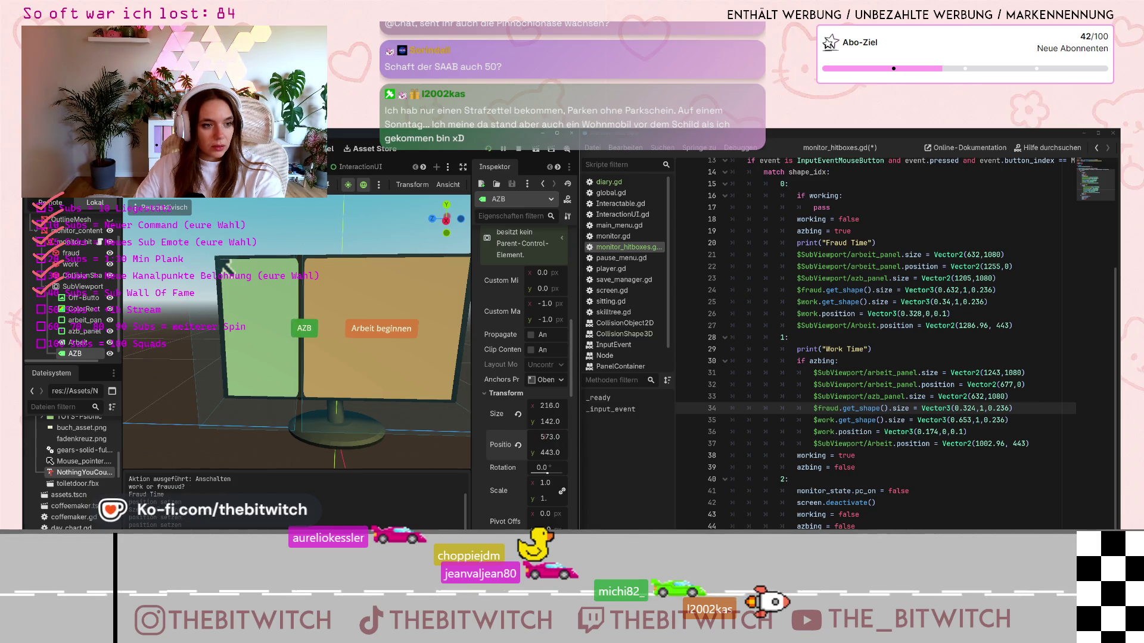
key(Down)
key(Down)
key(Down)
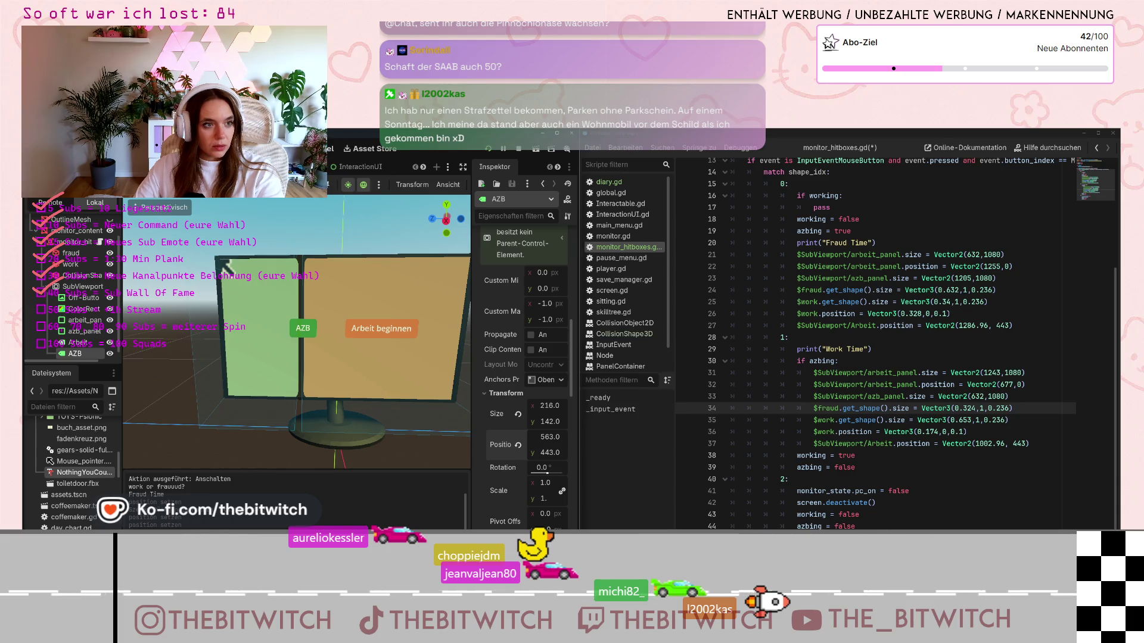
key(ctrl+F4)
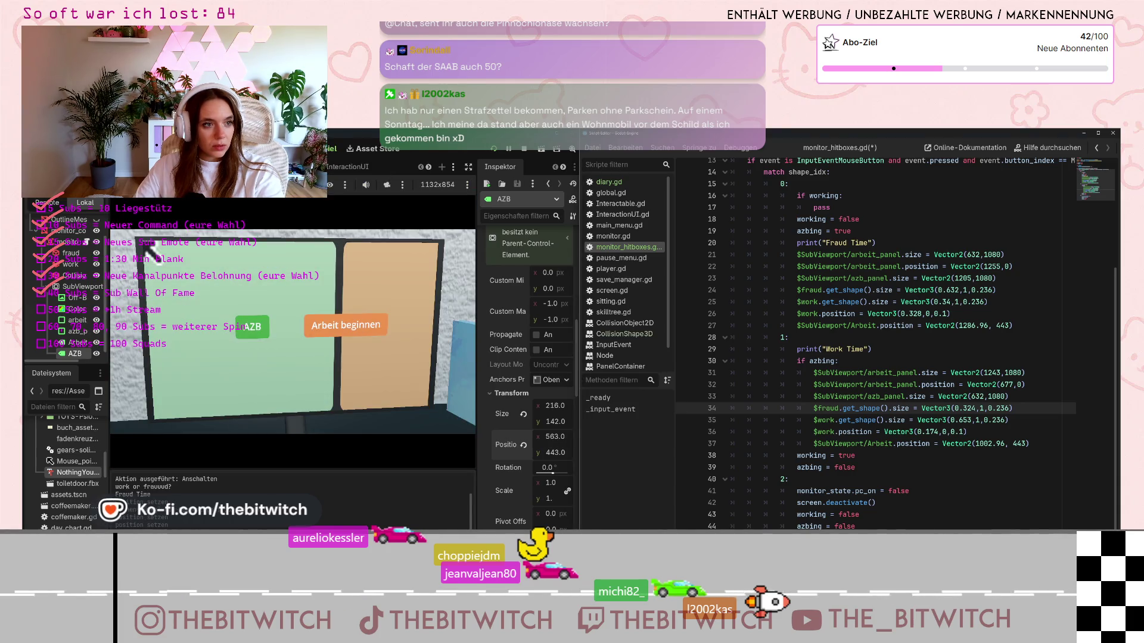
Set AZB's Position x to 530 and check its placement in the running game
key(ctrl+F2)
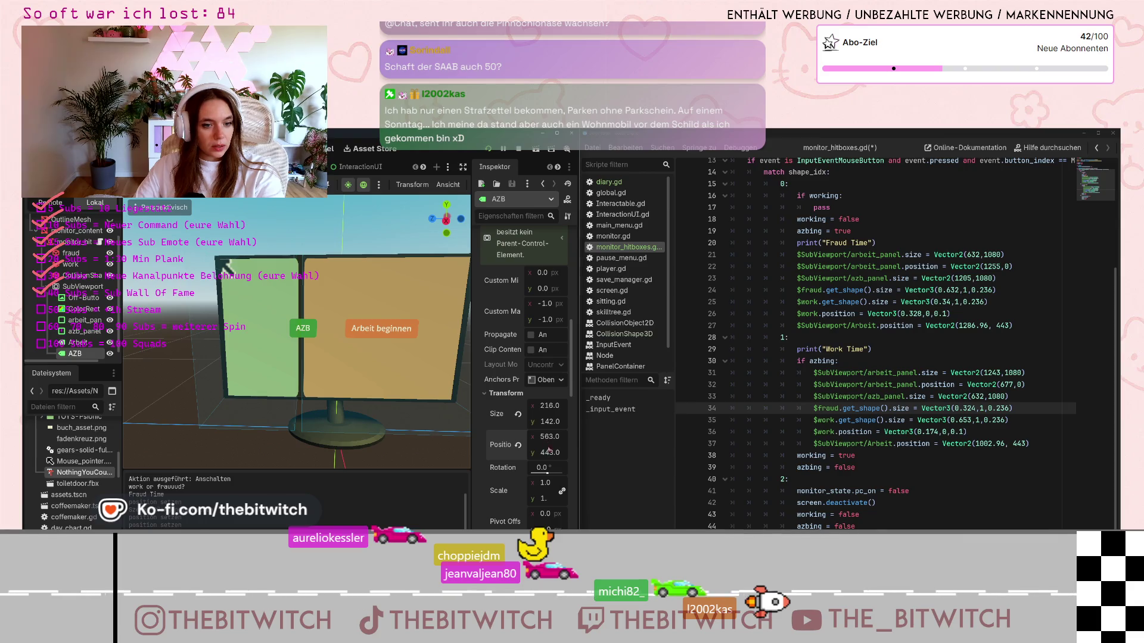
key(Down)
key(Down)
key(Down)
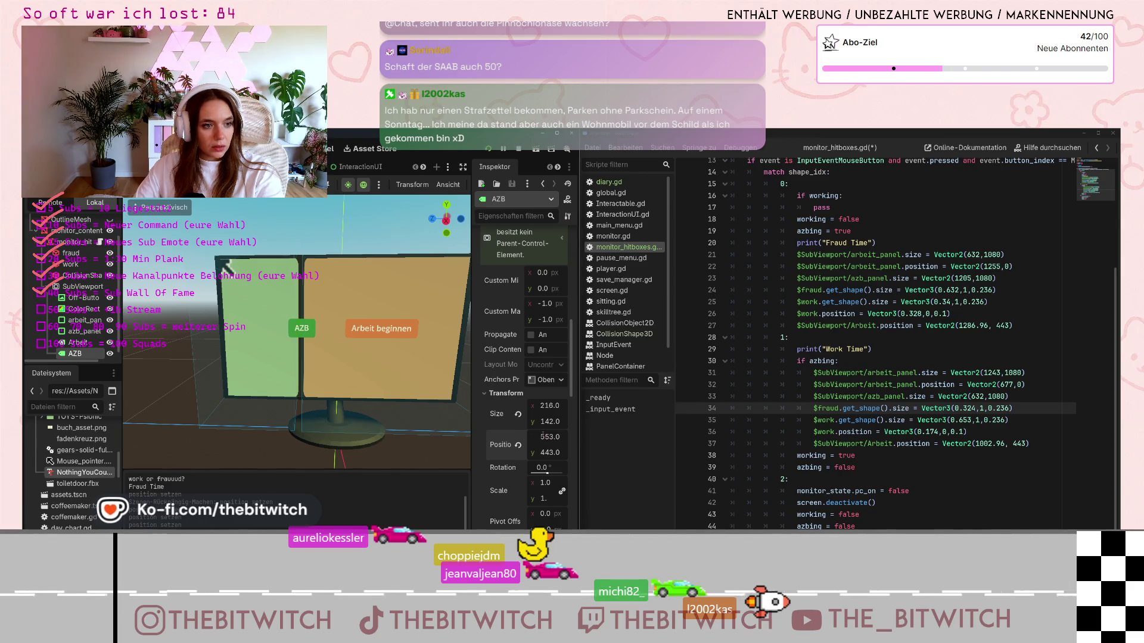
key(ctrl+F4)
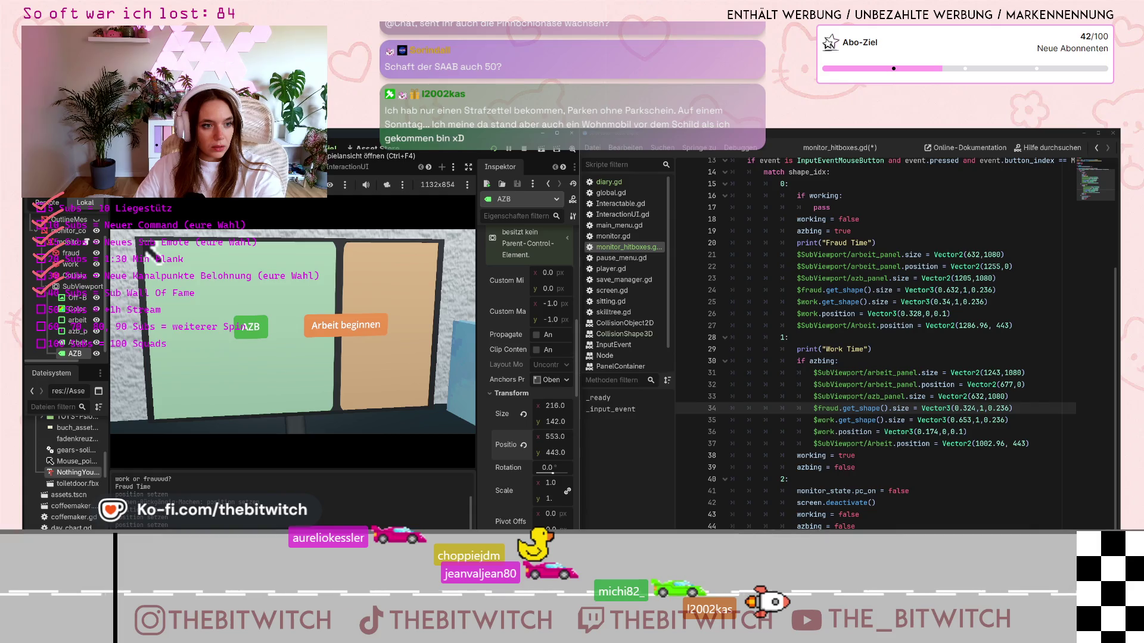
key(ctrl+F2)
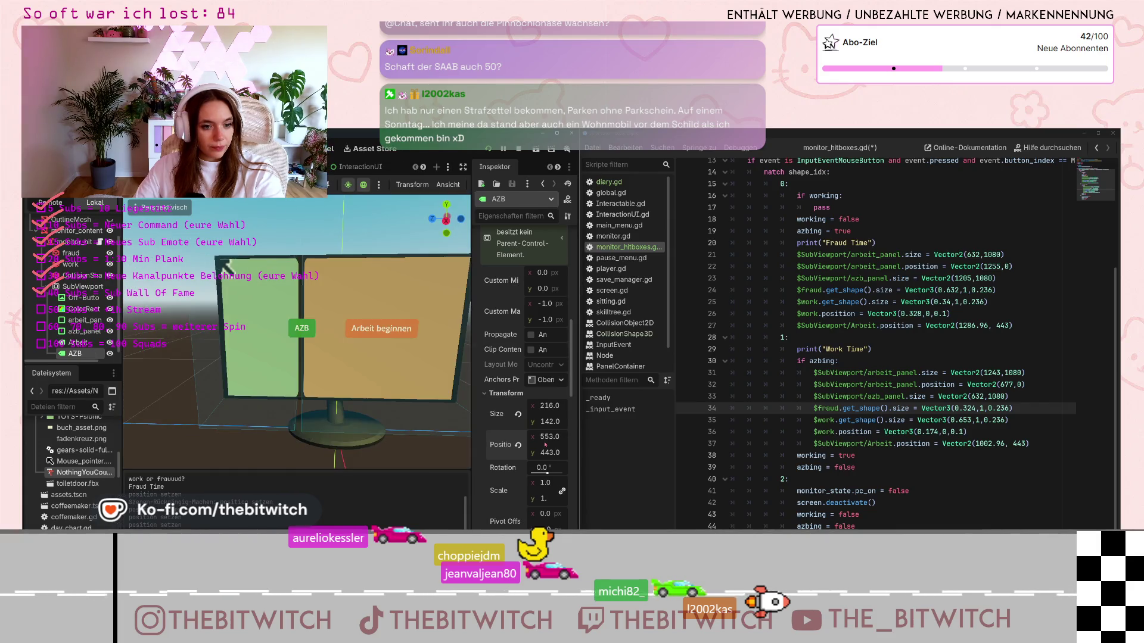
text(530)
key(Return)
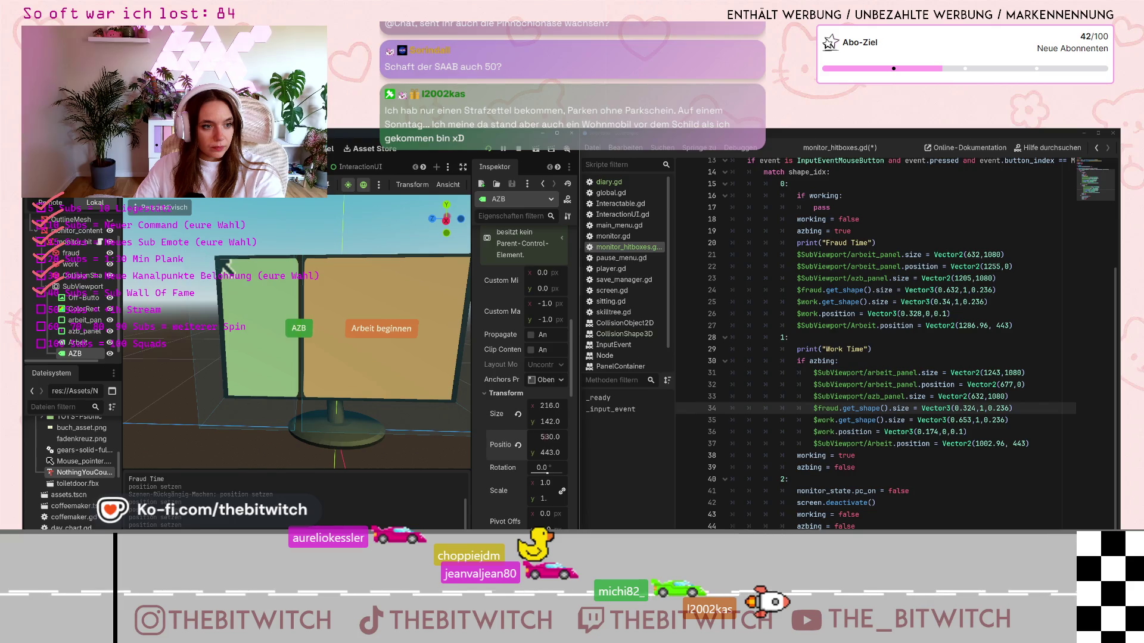
key(ctrl+F4)
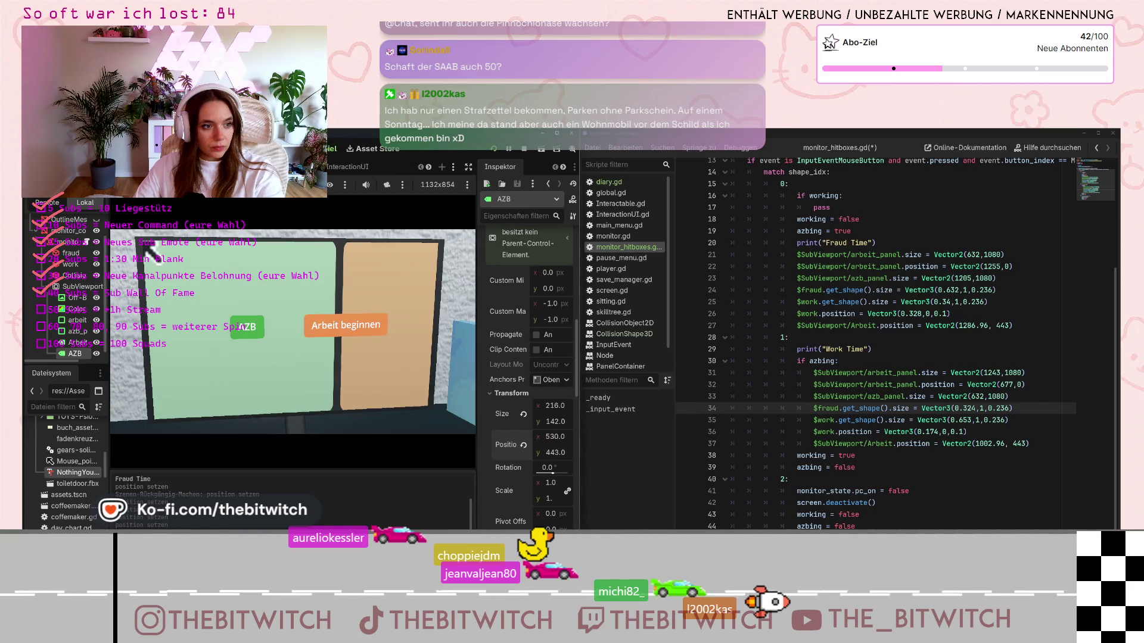
key(ctrl+F2)
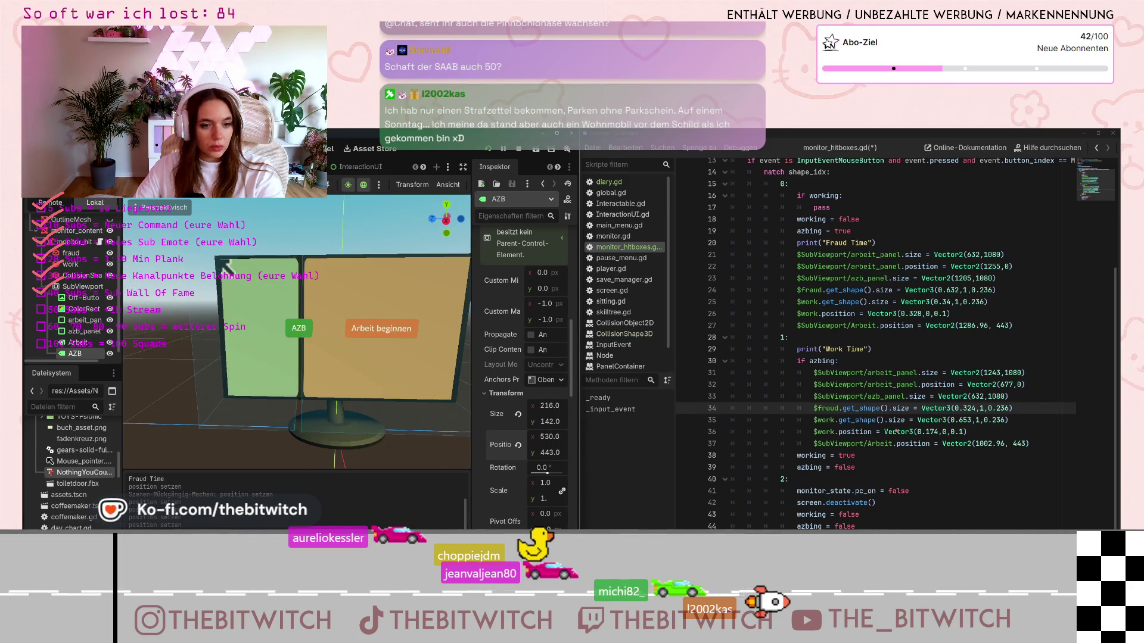
click(921, 314)
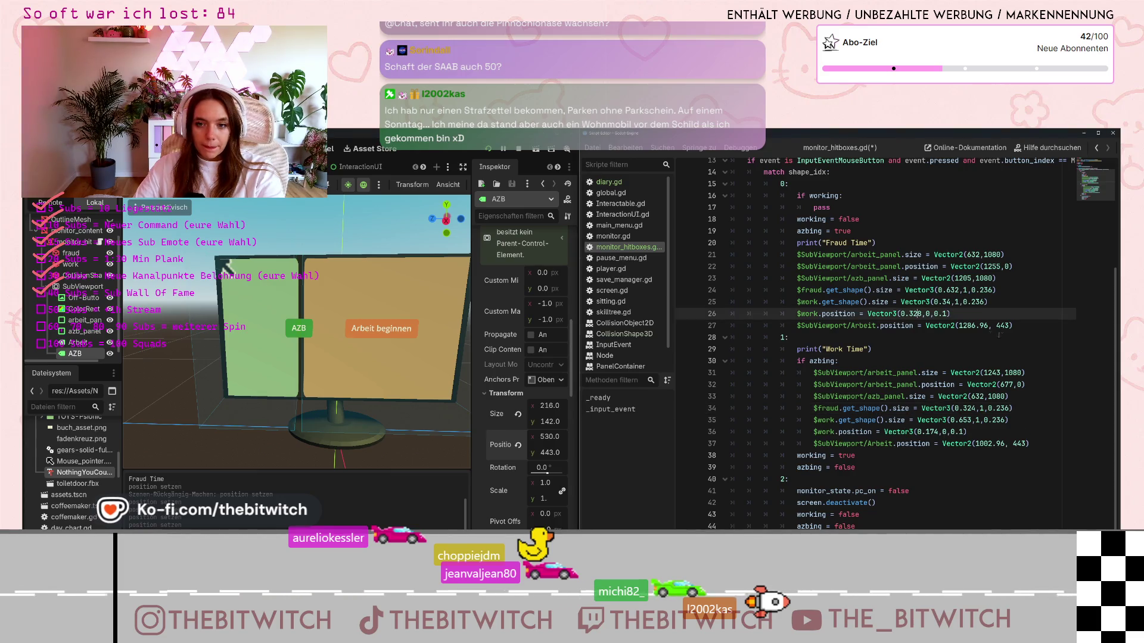
Add line 38 in the Work Time case setting AZB.position to Vector2(530, 443)
drag(1018, 329, 788, 323)
key(ctrl+c)
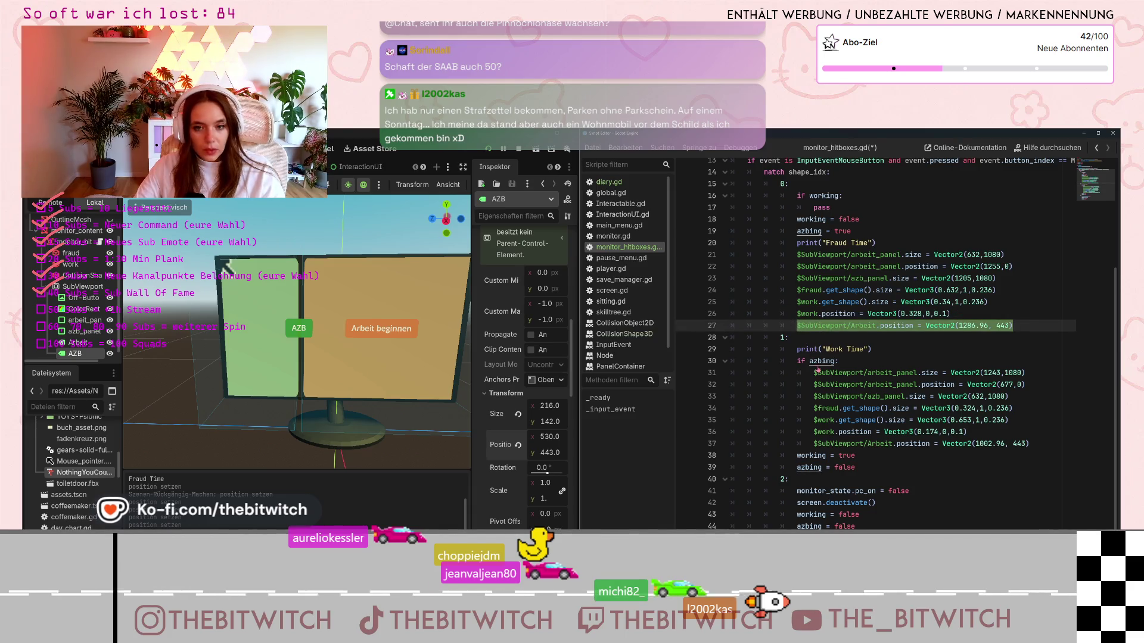
click(1036, 444)
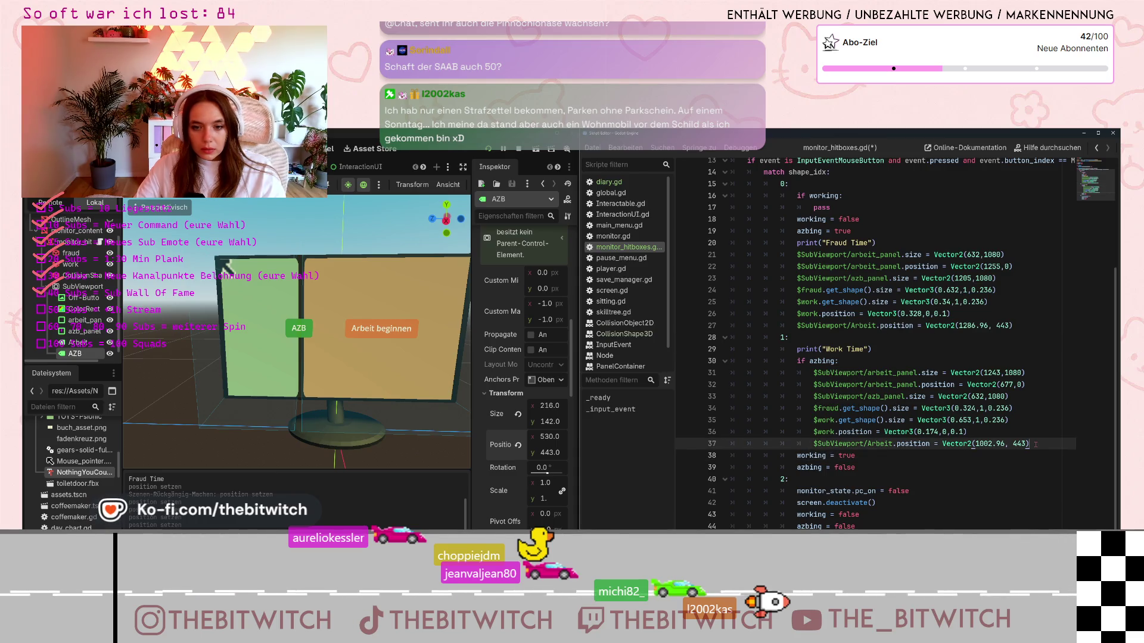
key(Return)
key(ctrl+v)
key(ctrl+BackSpace)
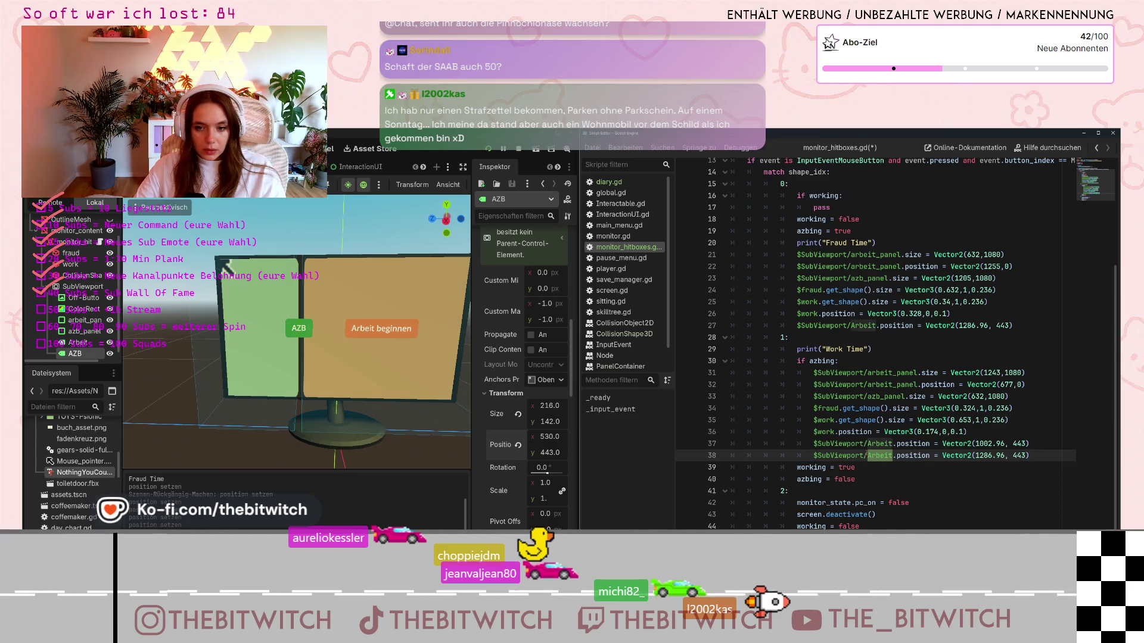
text(Frau)
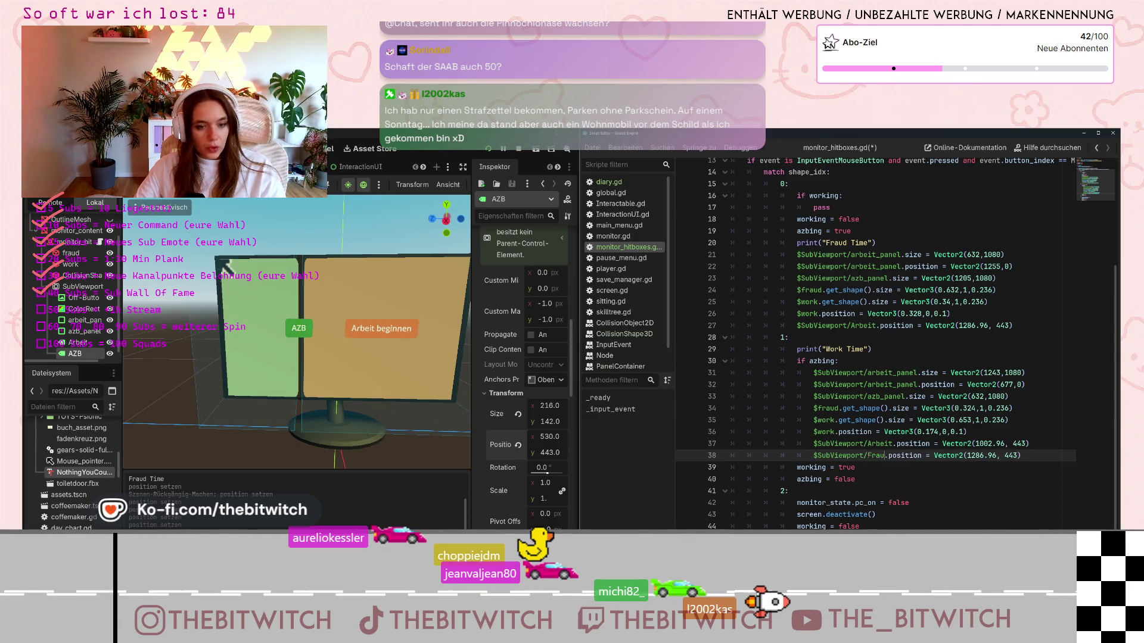
text(d)
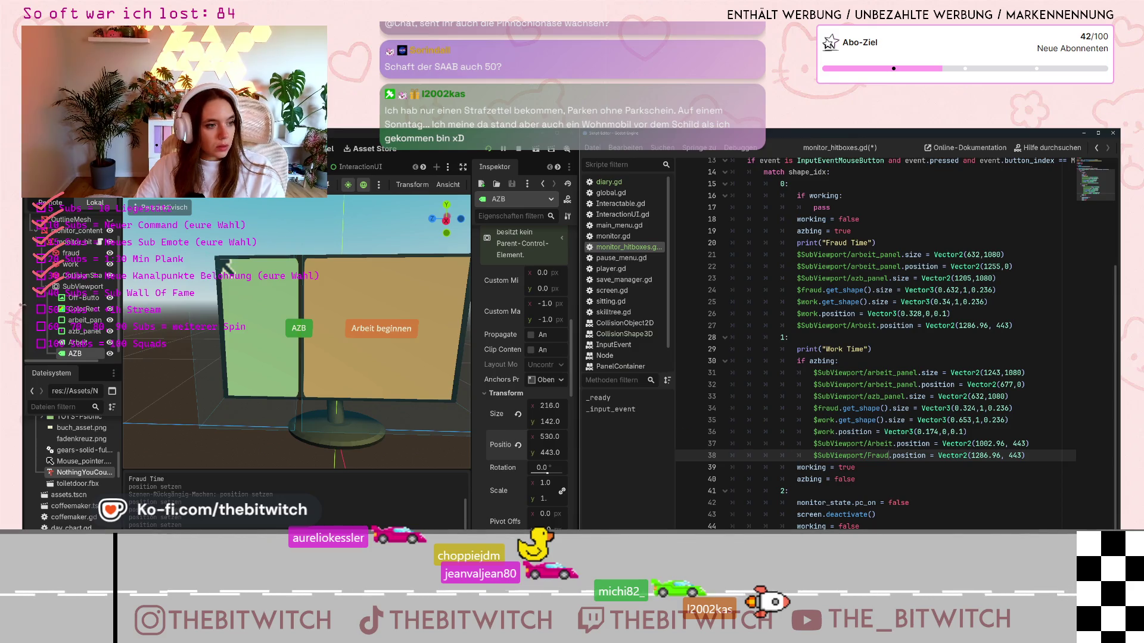
scroll(101, 319, down, 1)
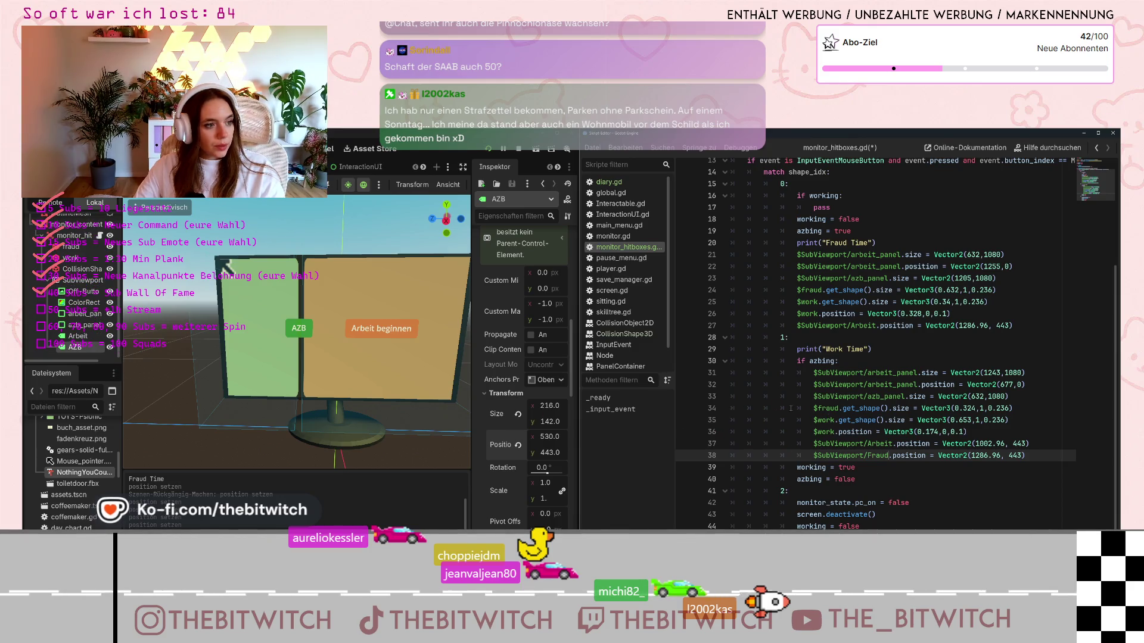
double_click(879, 455)
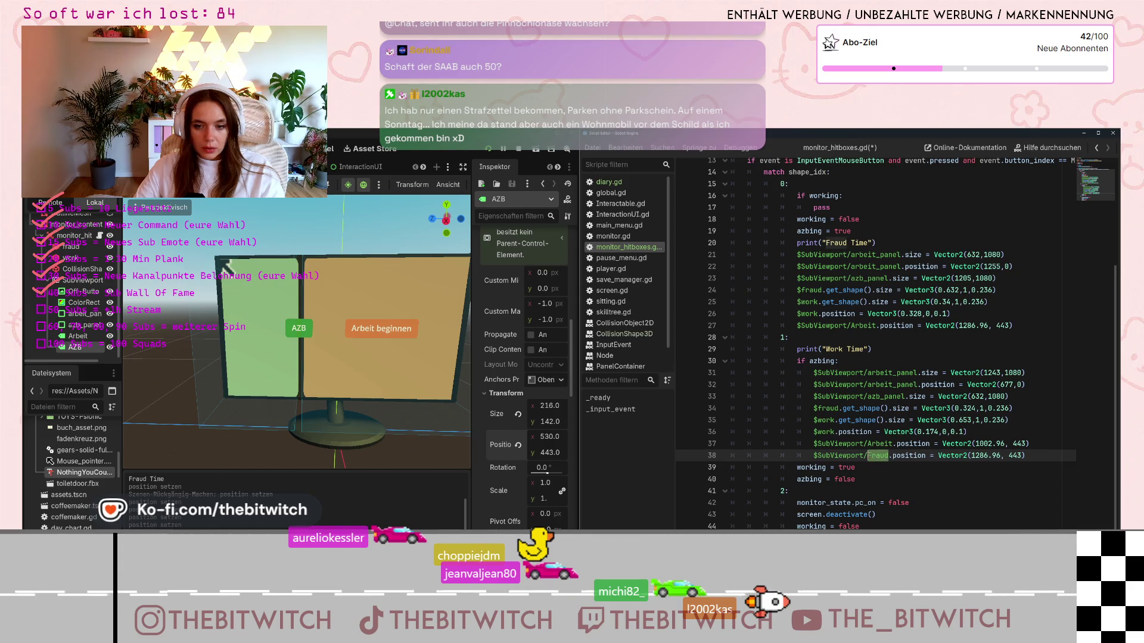
text(AZB)
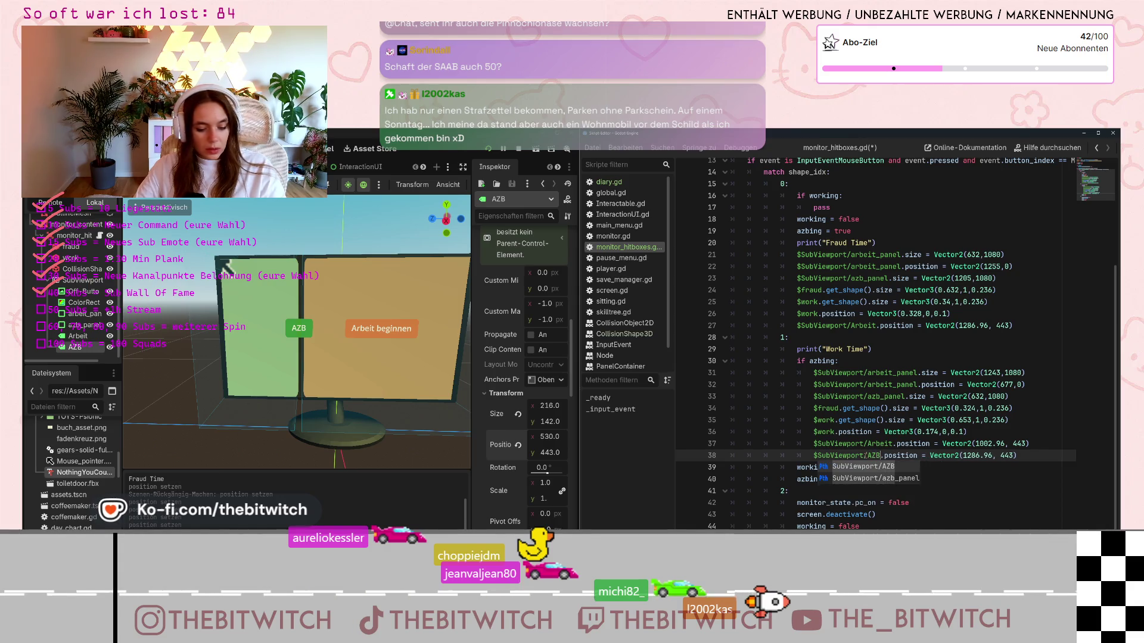
key(Escape)
key(Up)
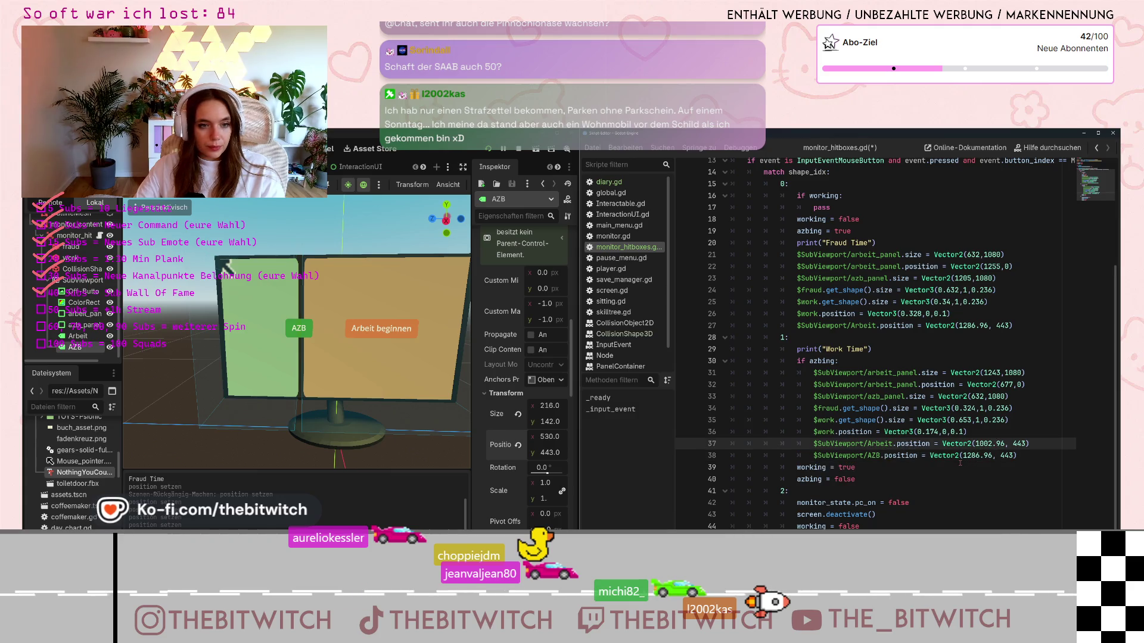
drag(963, 455, 992, 455)
text(530)
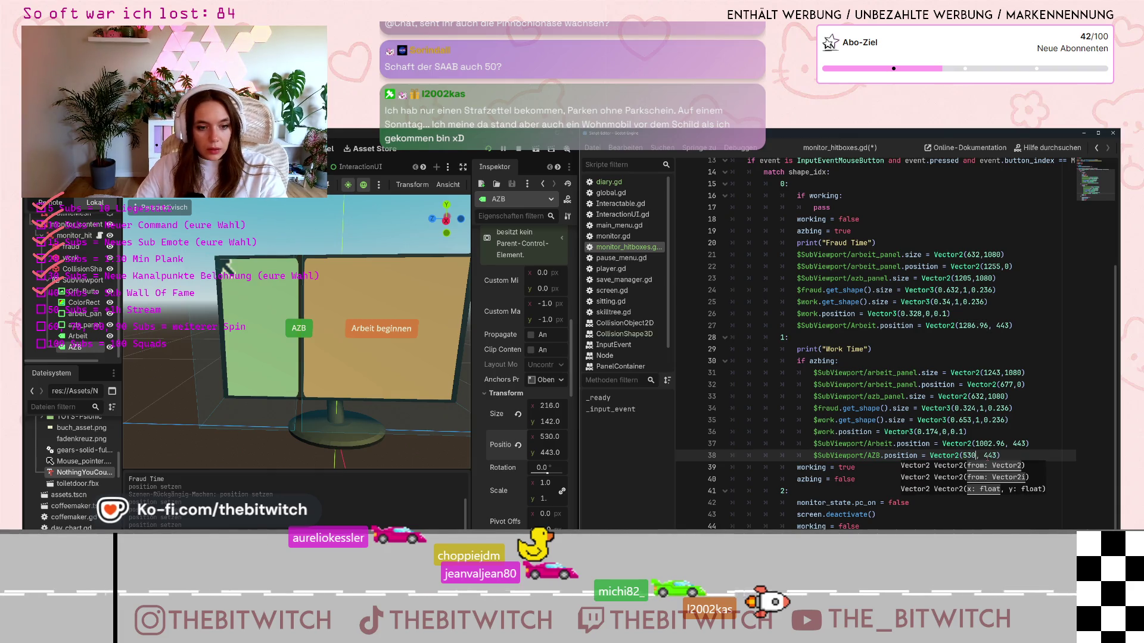
key(Up)
key(Up)
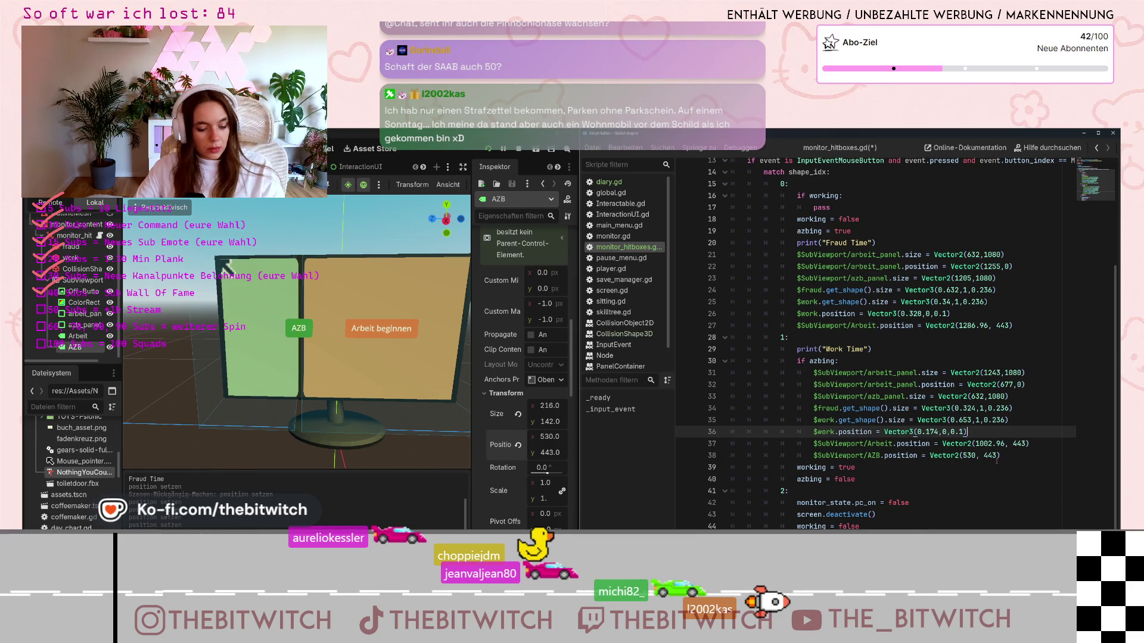
Save the scene and undo the AZB button move so its x returns to 229
key(ctrl+s)
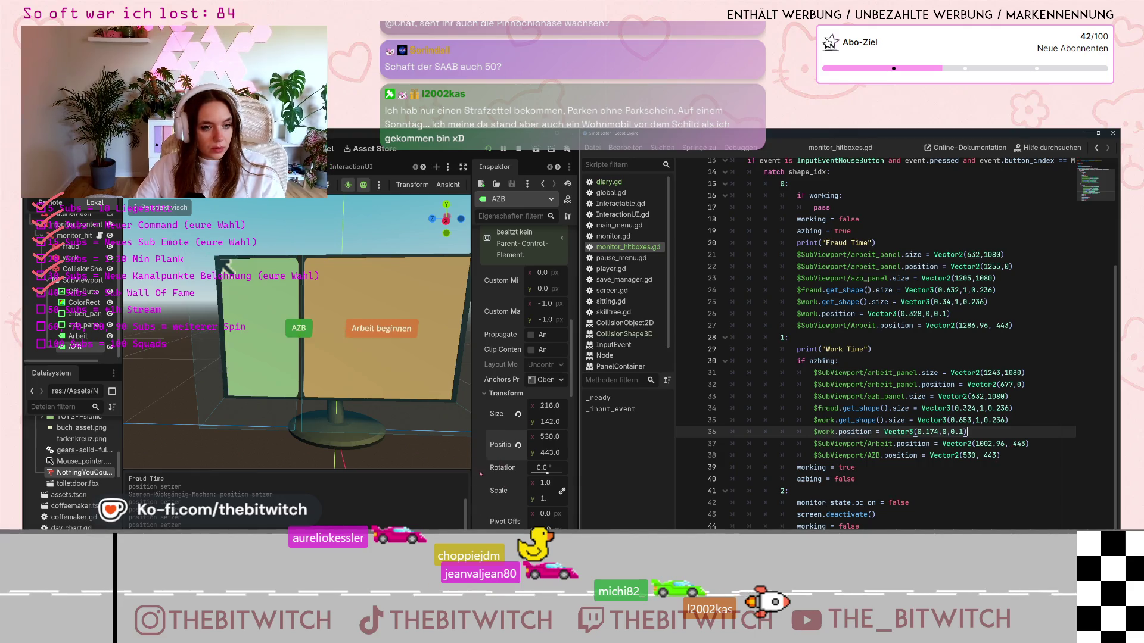
key(ctrl+z)
key(ctrl+z)
key(ctrl+z)
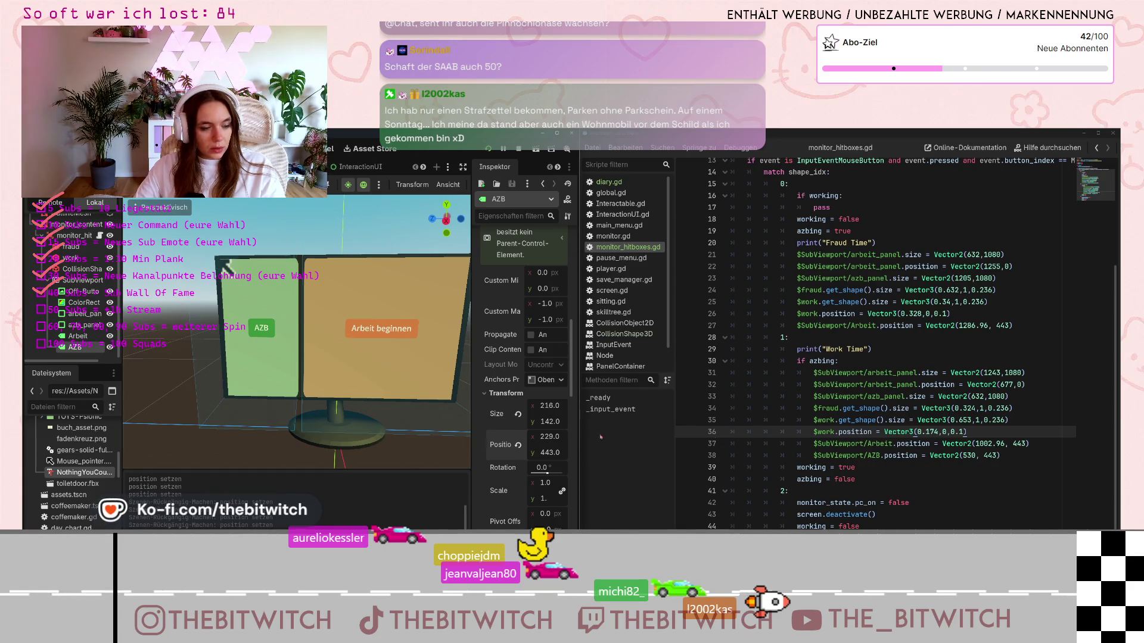
drag(1002, 455, 816, 457)
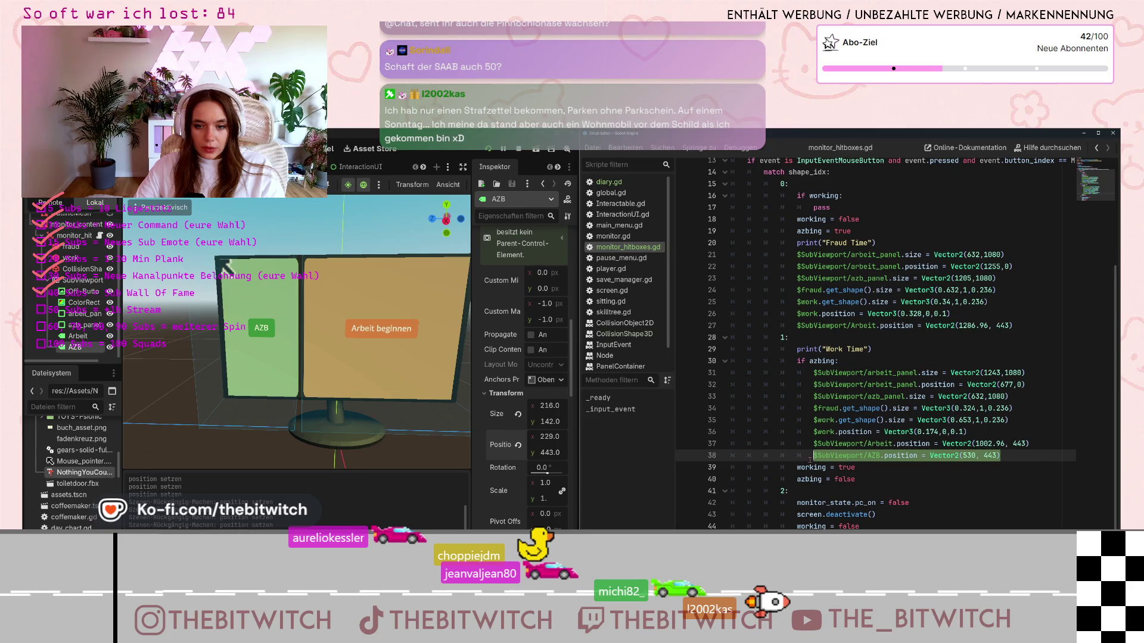
Add line 28 under Fraud Time setting AZB.position to Vector2(229, 443), save, and run the project
click(1013, 326)
key(Return)
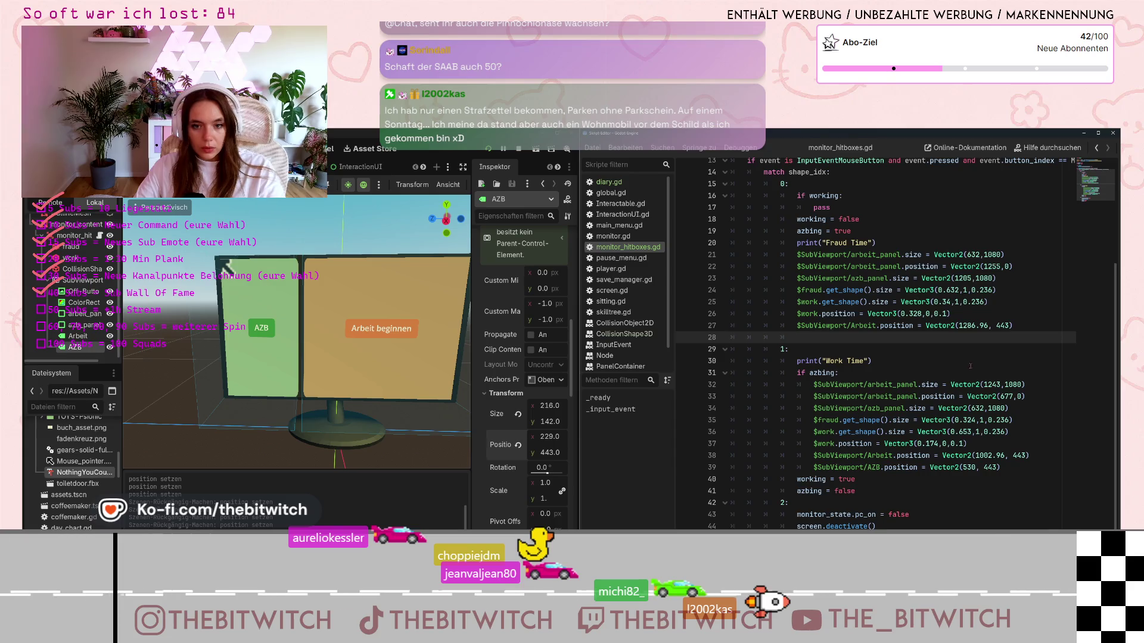
text($SubViewport/AZB.position = Vector2(530, 443))
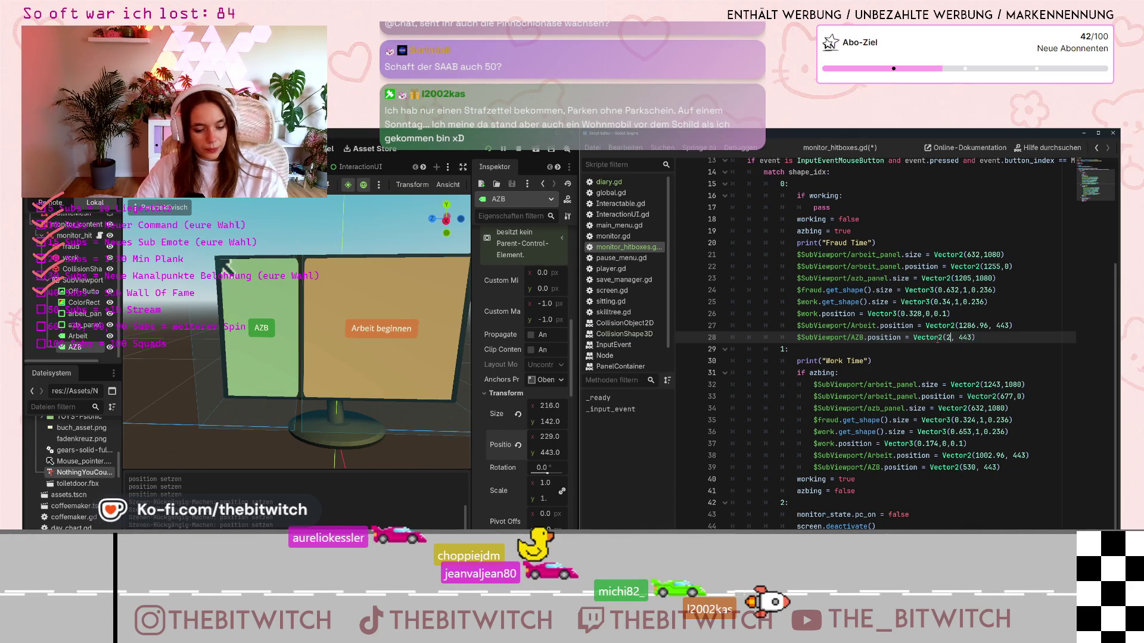
text(29)
click(940, 444)
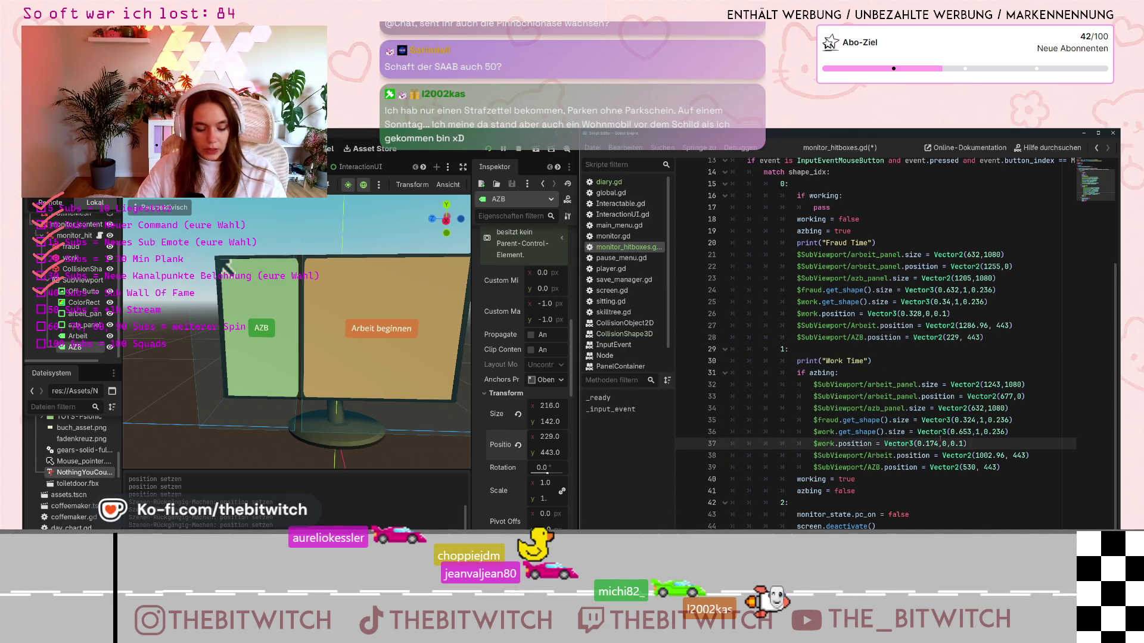
key(ctrl+s)
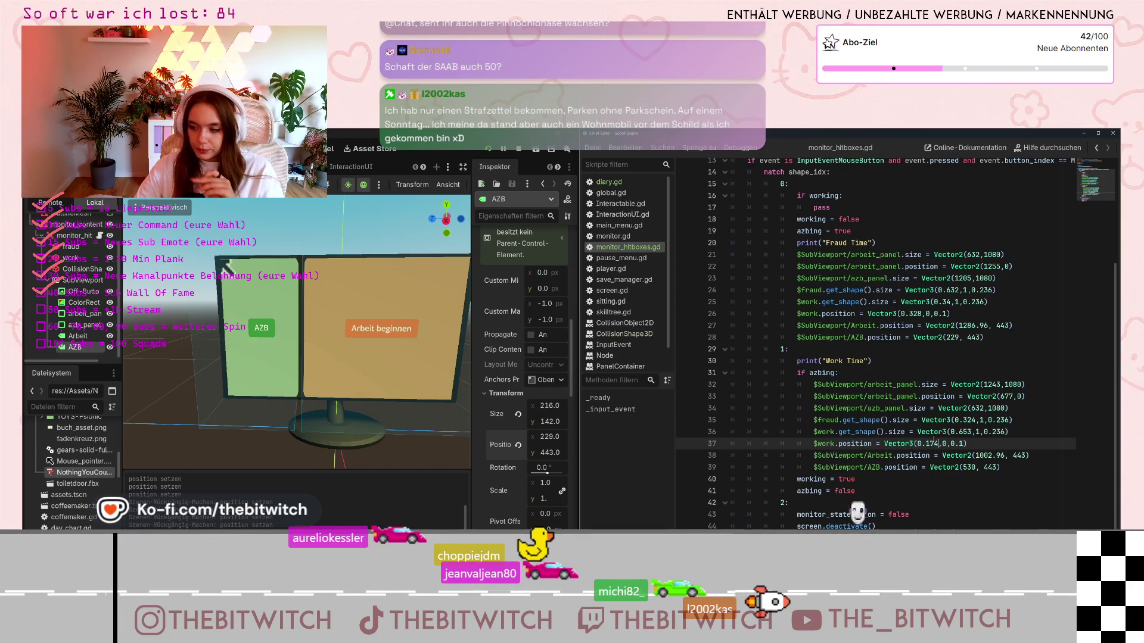
mouse_move(868, 537)
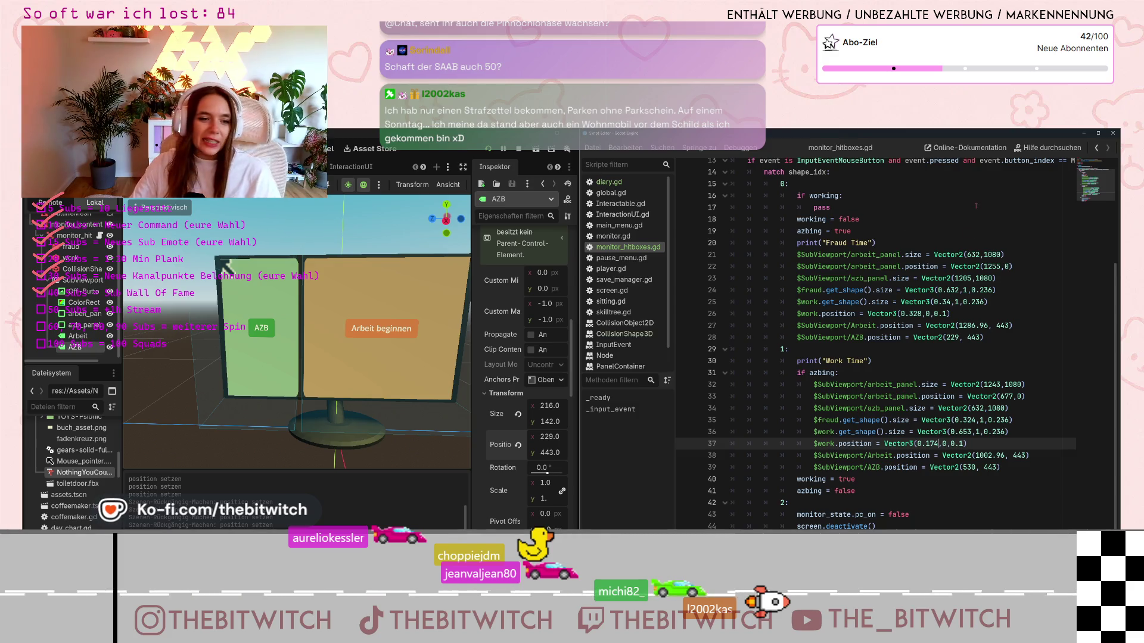
click(488, 149)
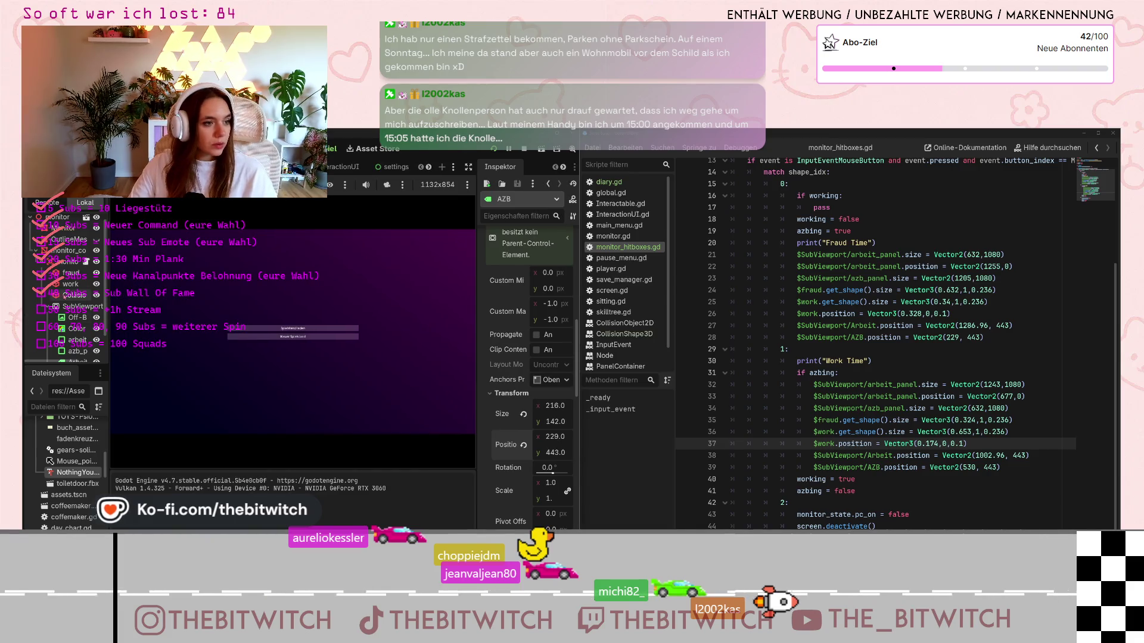
Start the game, sit at the office monitor, and click it to switch to the Work Time layout
click(274, 336)
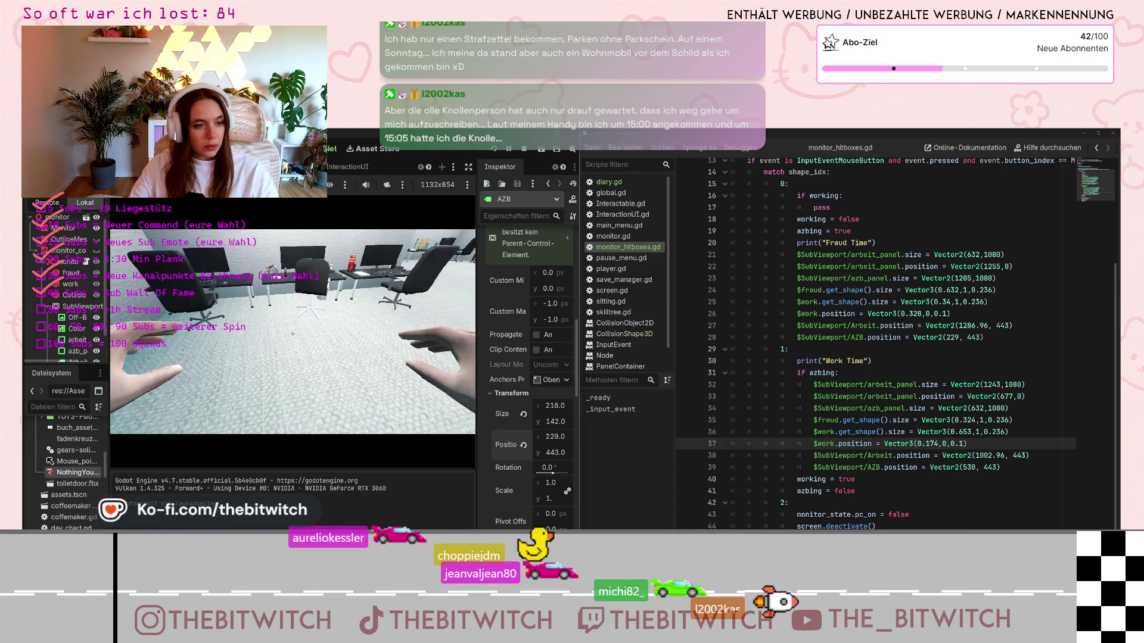
key(Escape)
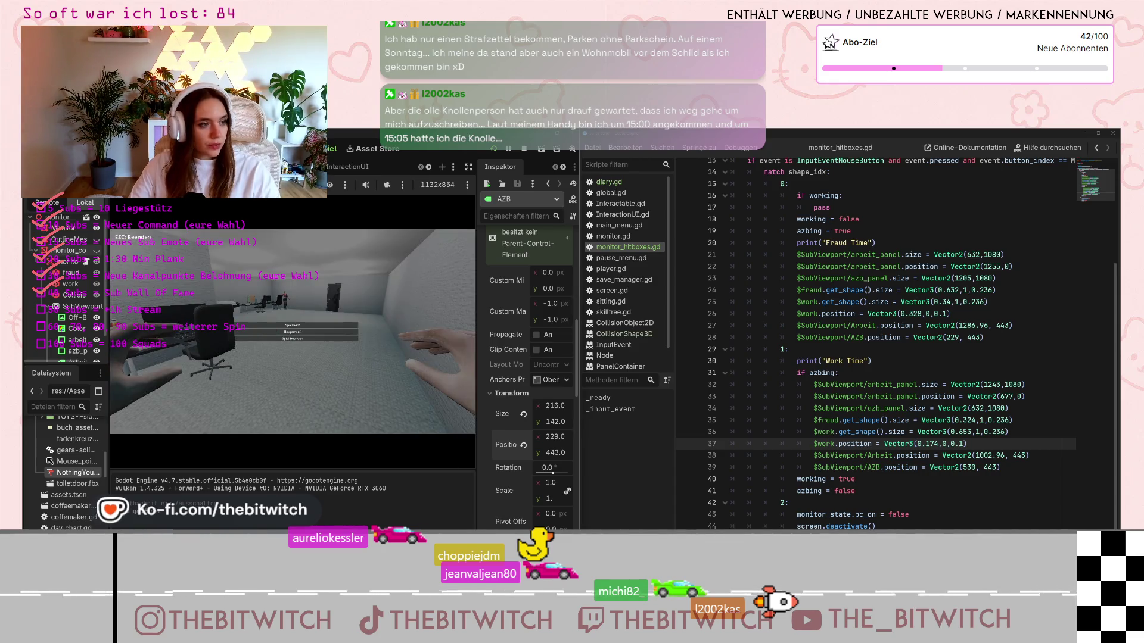
key(Escape)
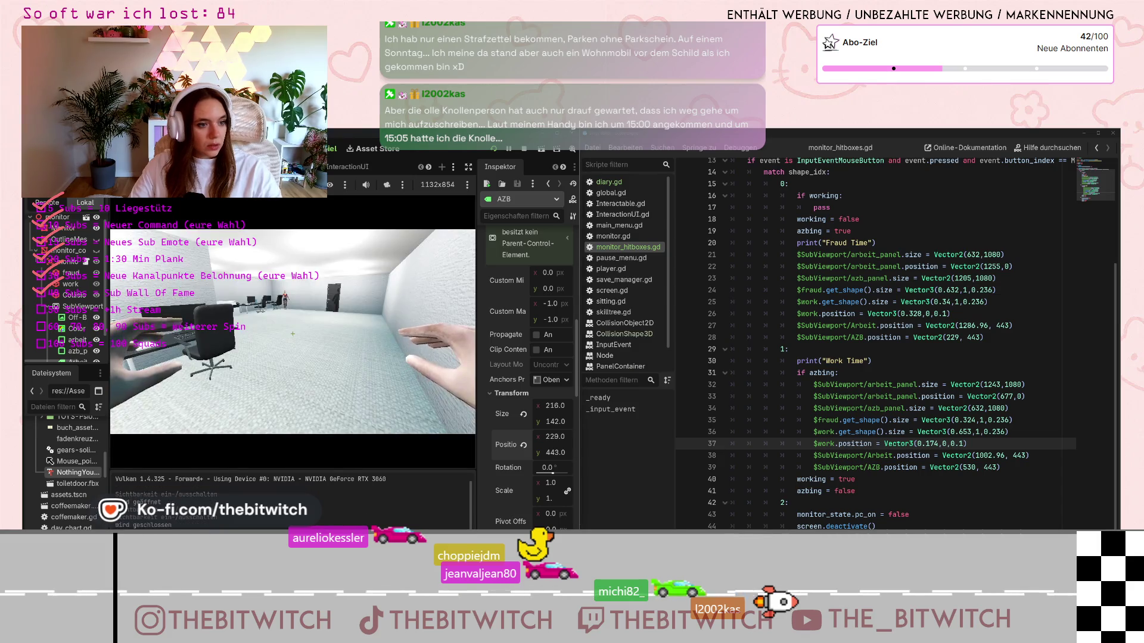
click(293, 334)
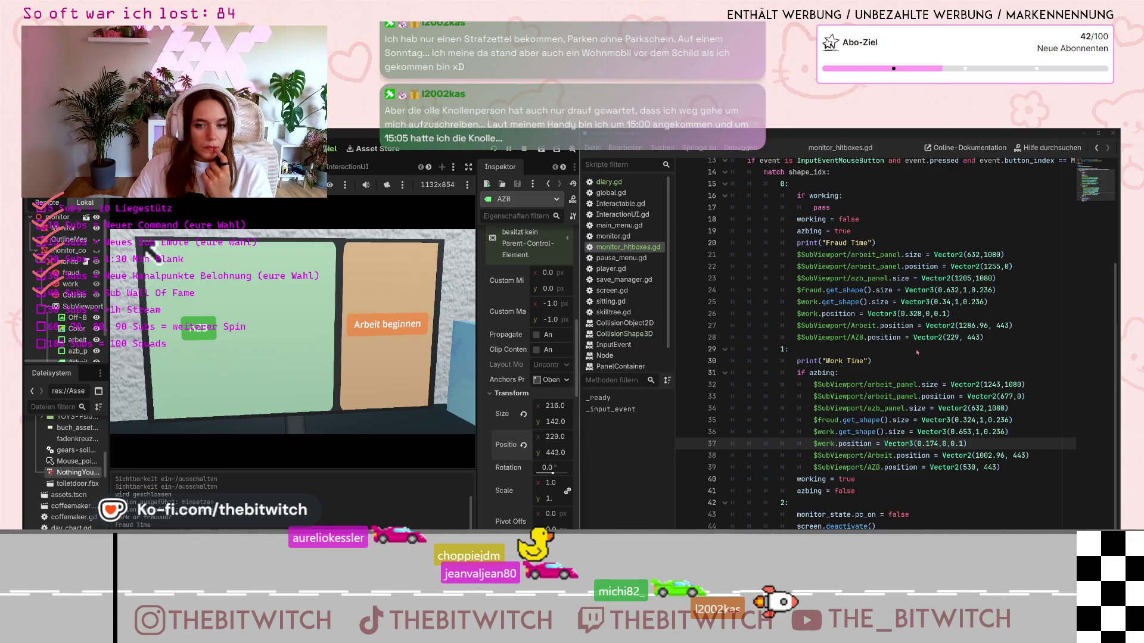
click(369, 382)
Move the AZB Vector2(229, 443) line from Fraud Time into the Work Time case
click(891, 337)
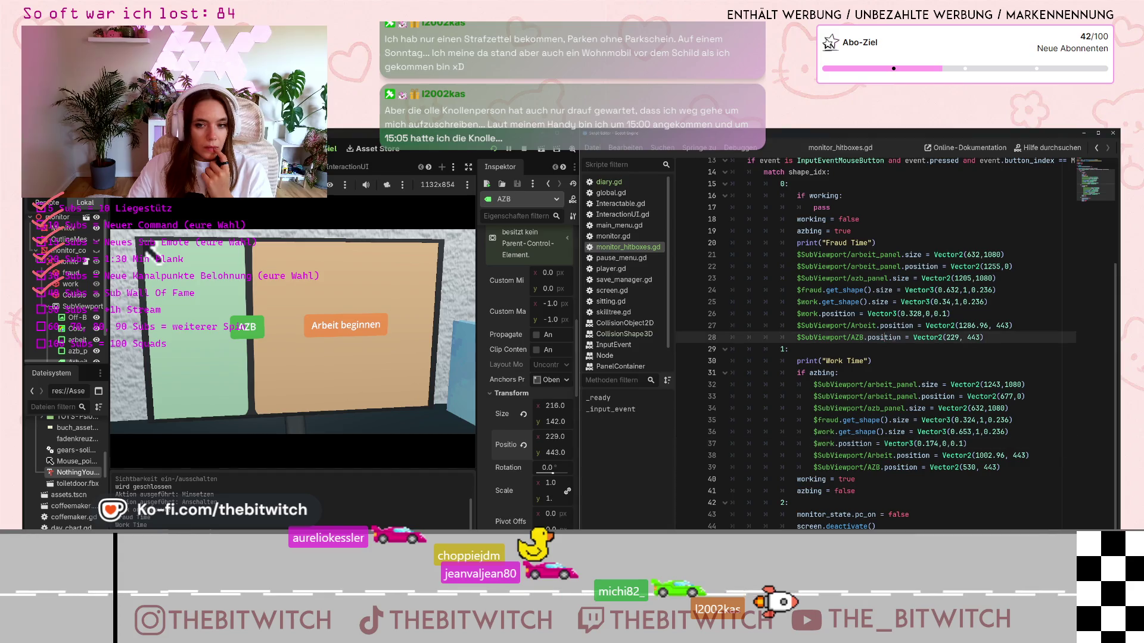
drag(988, 339, 797, 338)
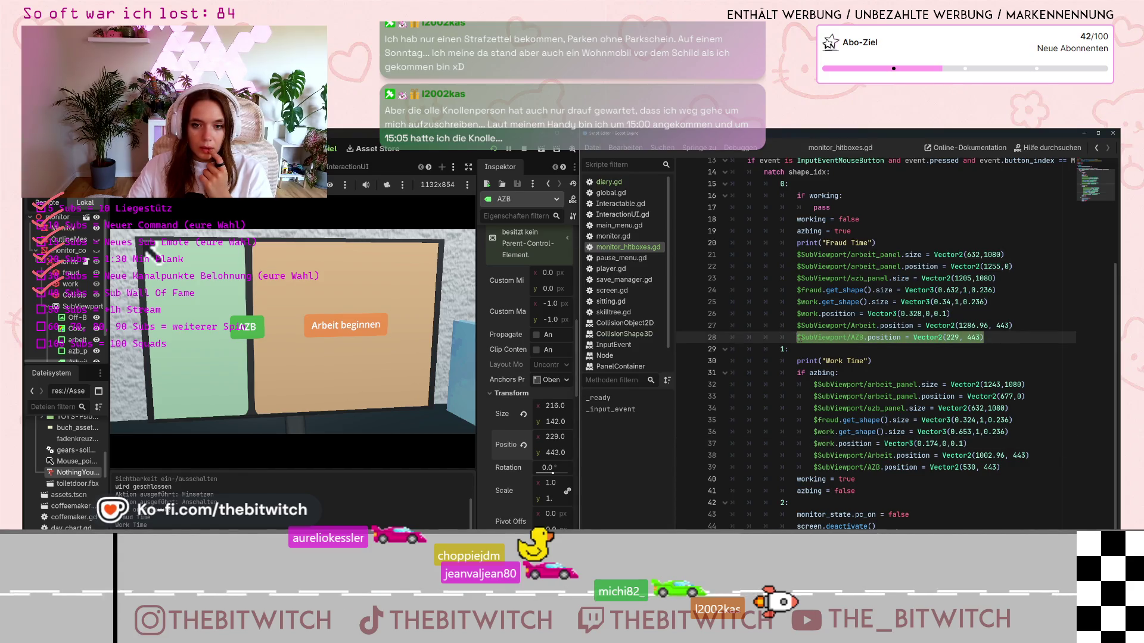
key(ctrl+x)
click(1004, 467)
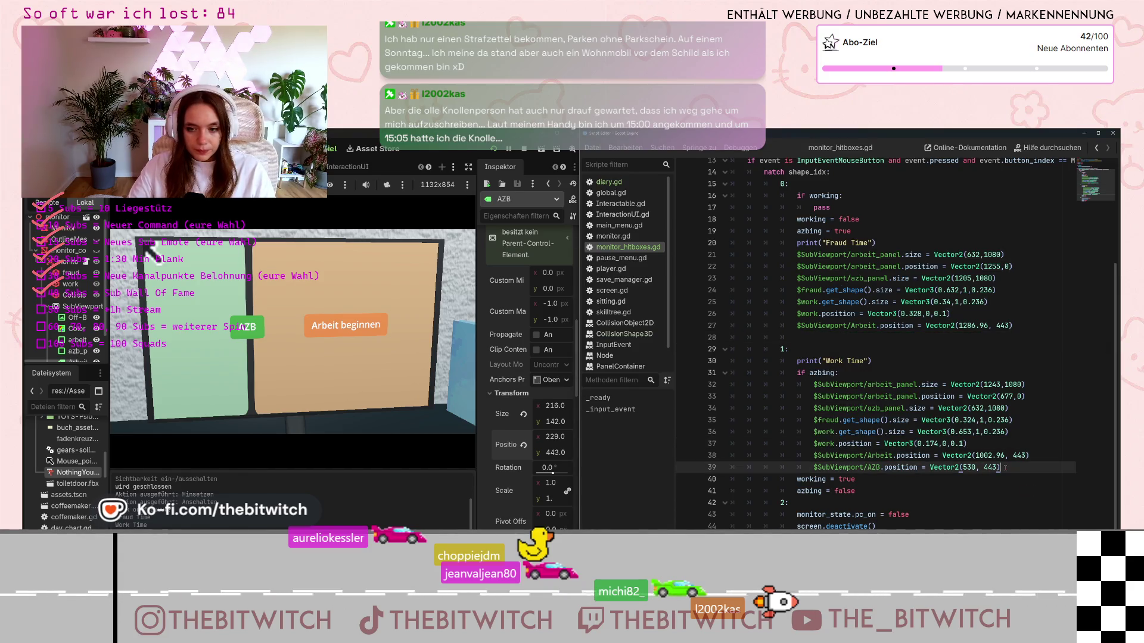
key(Return)
key(ctrl+v)
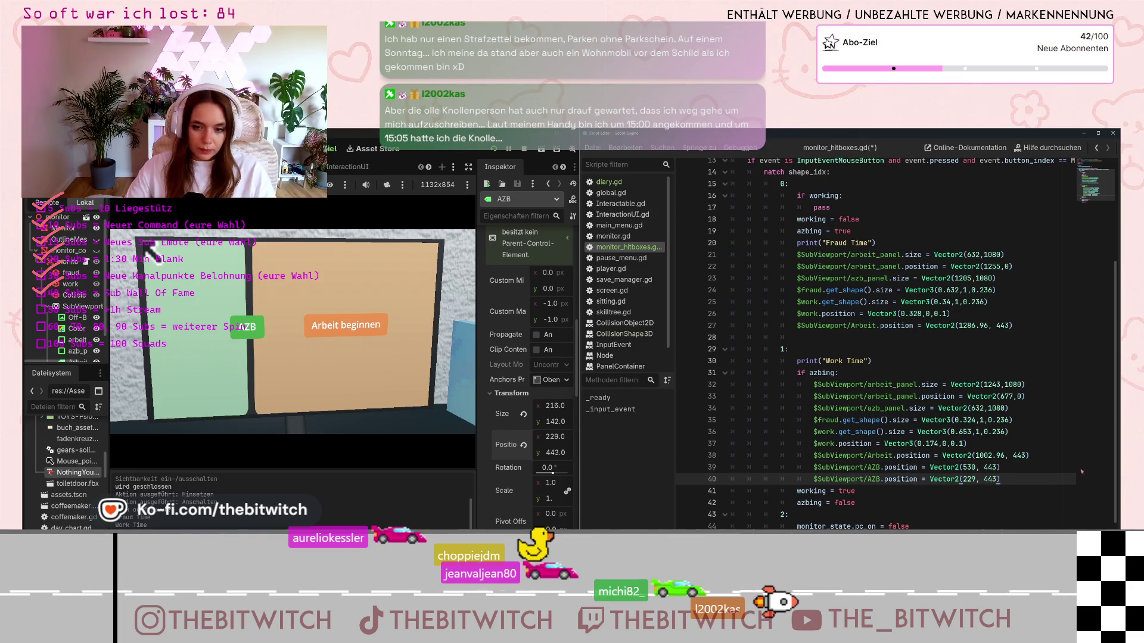
Put the AZB Vector2(530, 443) line on line 28, remove the blank line, and save
drag(1002, 467, 814, 467)
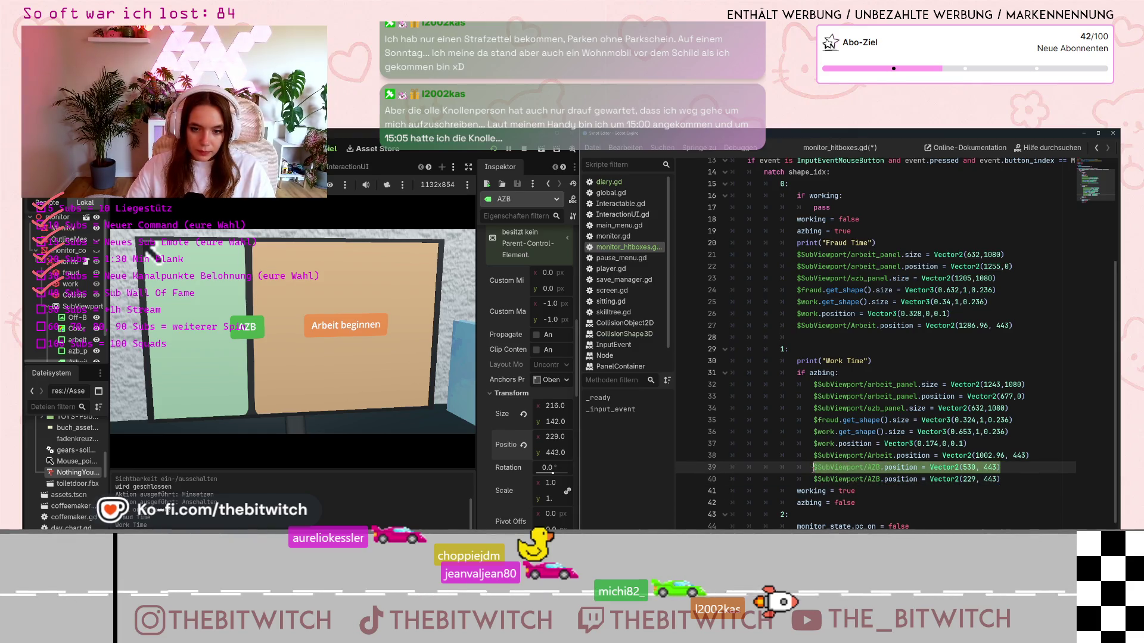
key(BackSpace)
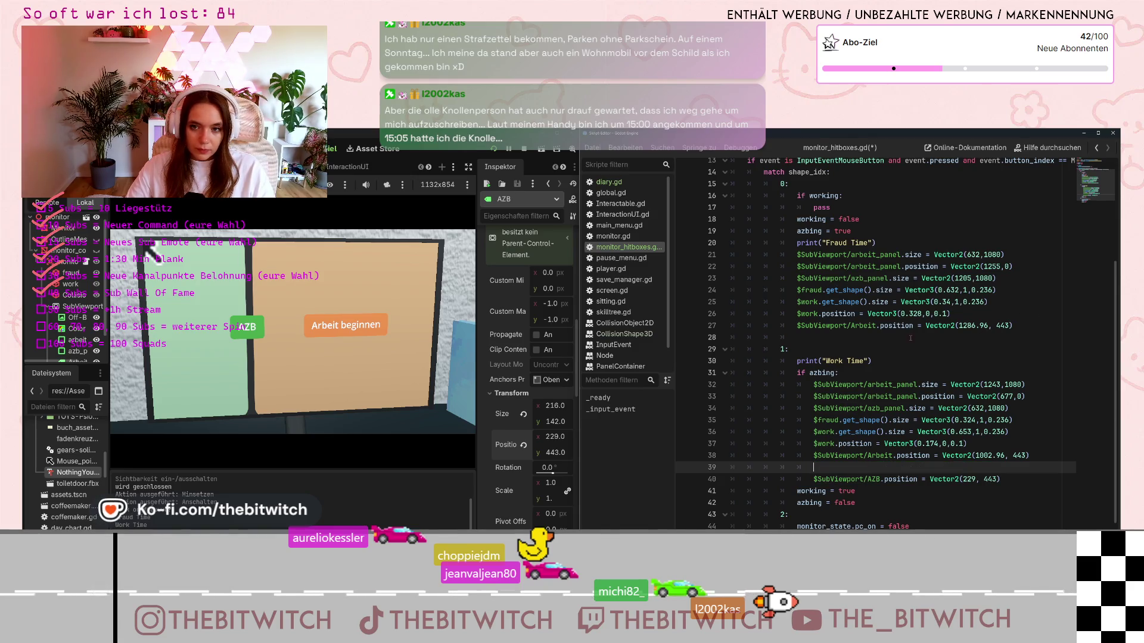
click(901, 340)
key(ctrl+v)
click(839, 470)
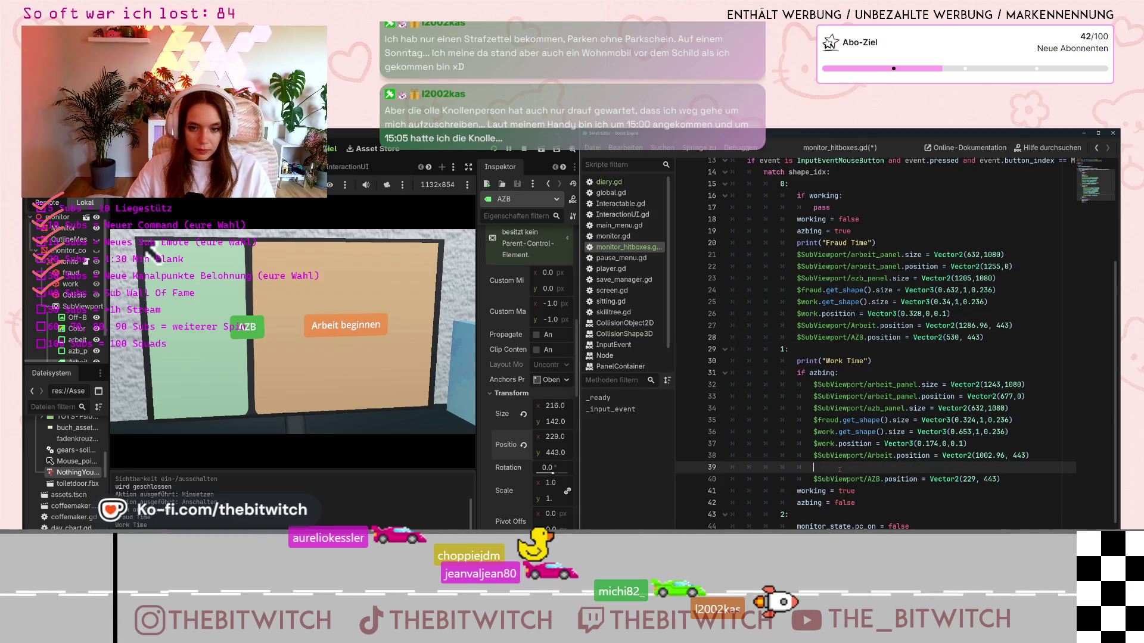
key(Delete)
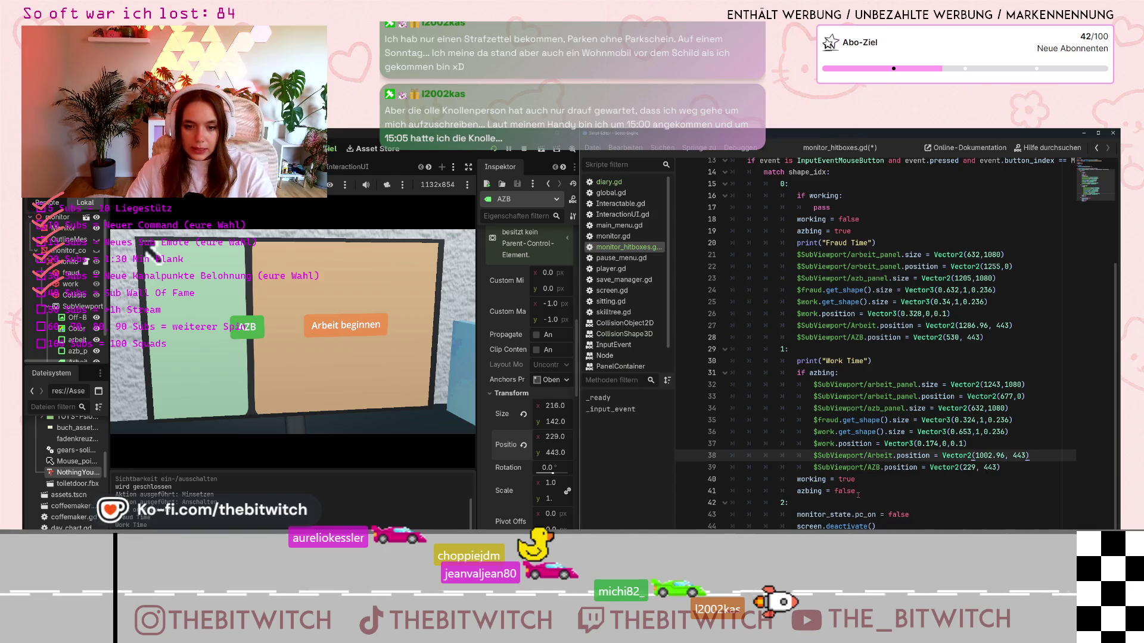
click(855, 490)
key(ctrl+s)
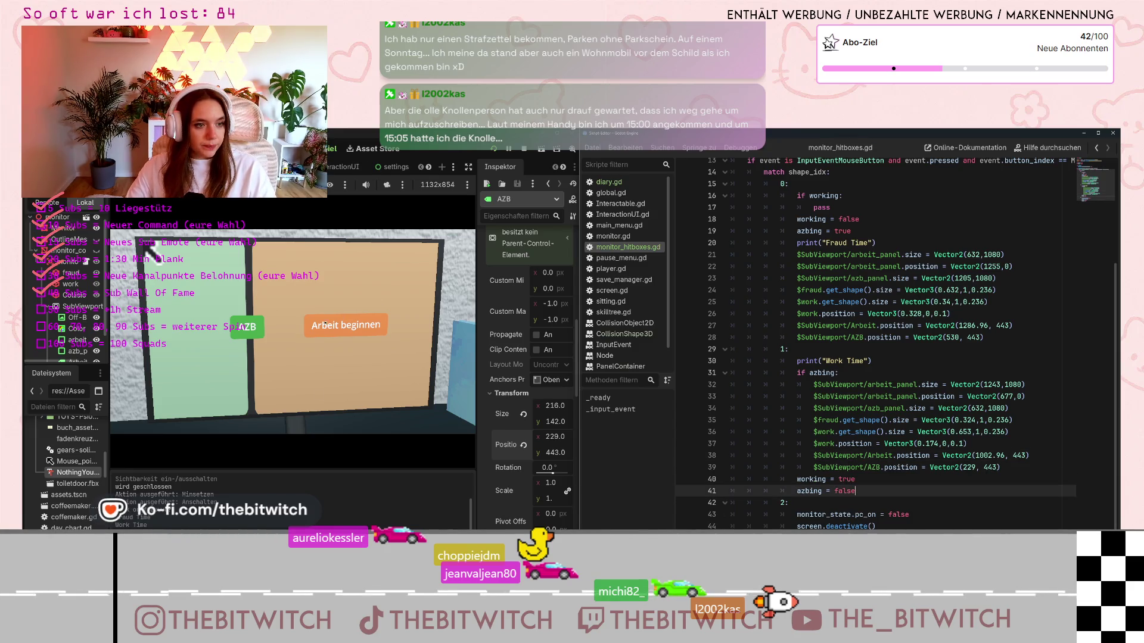
click(213, 306)
Toggle the monitor repeatedly between Work Time and Fraud Time, confirming AZB shifts between x 229 and 530
click(394, 293)
click(231, 297)
click(388, 287)
click(377, 290)
click(365, 293)
click(356, 296)
click(329, 293)
click(284, 290)
click(252, 287)
click(232, 284)
click(280, 286)
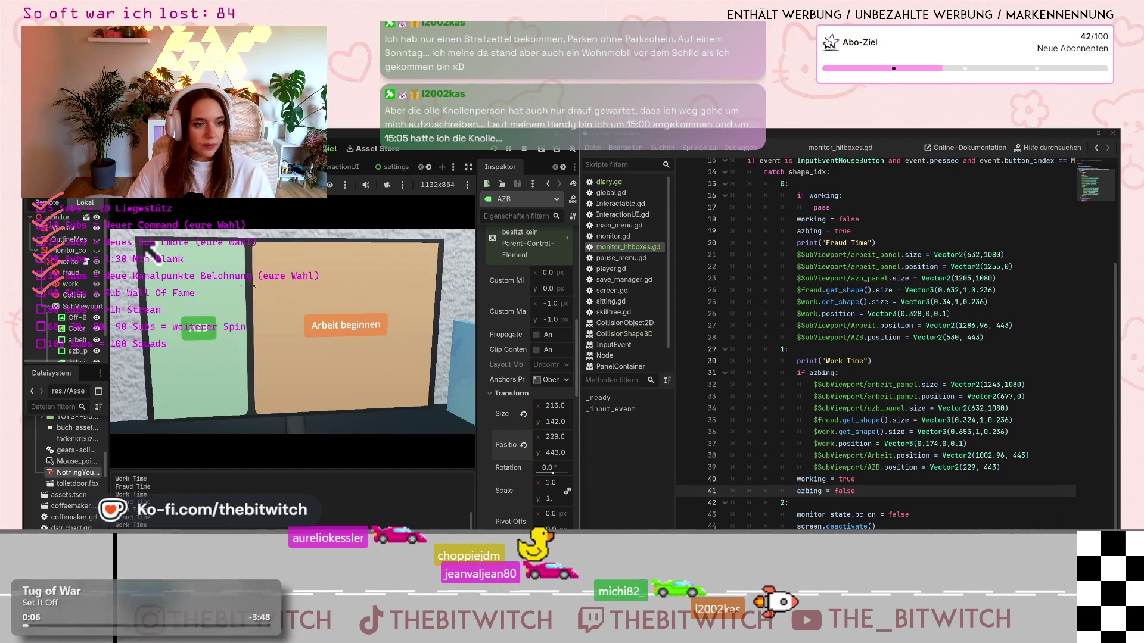
click(330, 288)
click(379, 289)
click(343, 290)
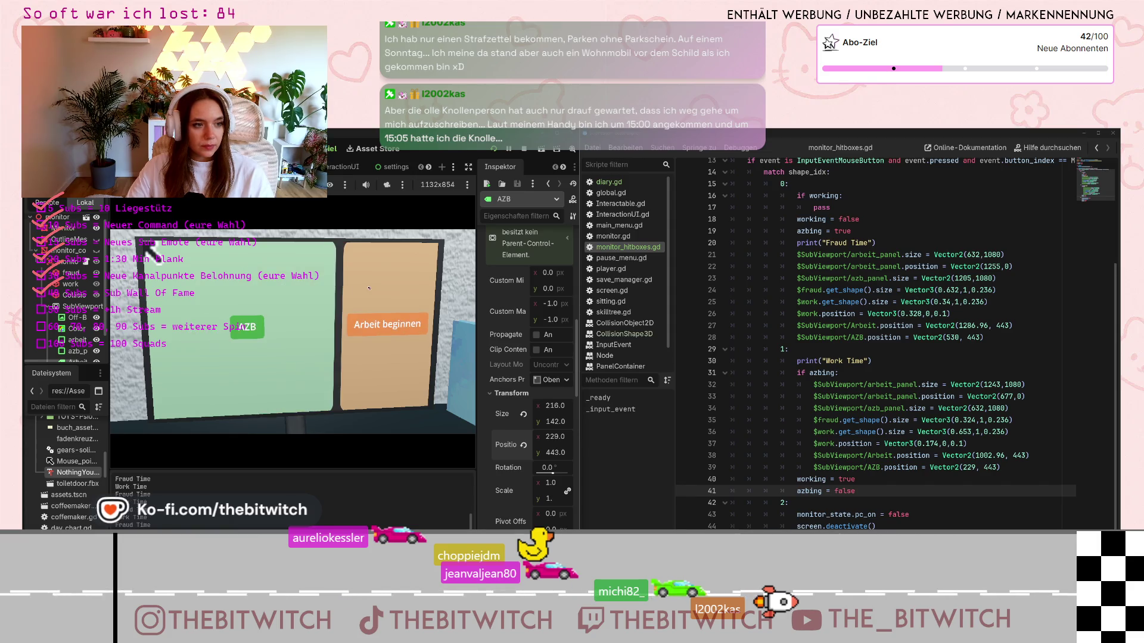
click(310, 291)
click(249, 291)
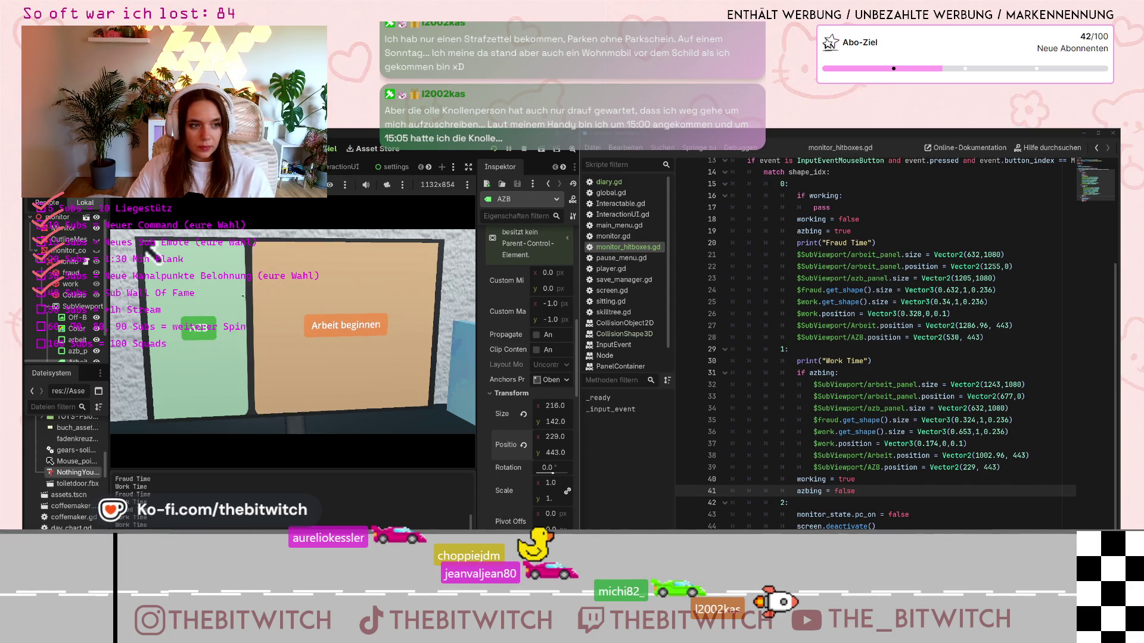
click(243, 296)
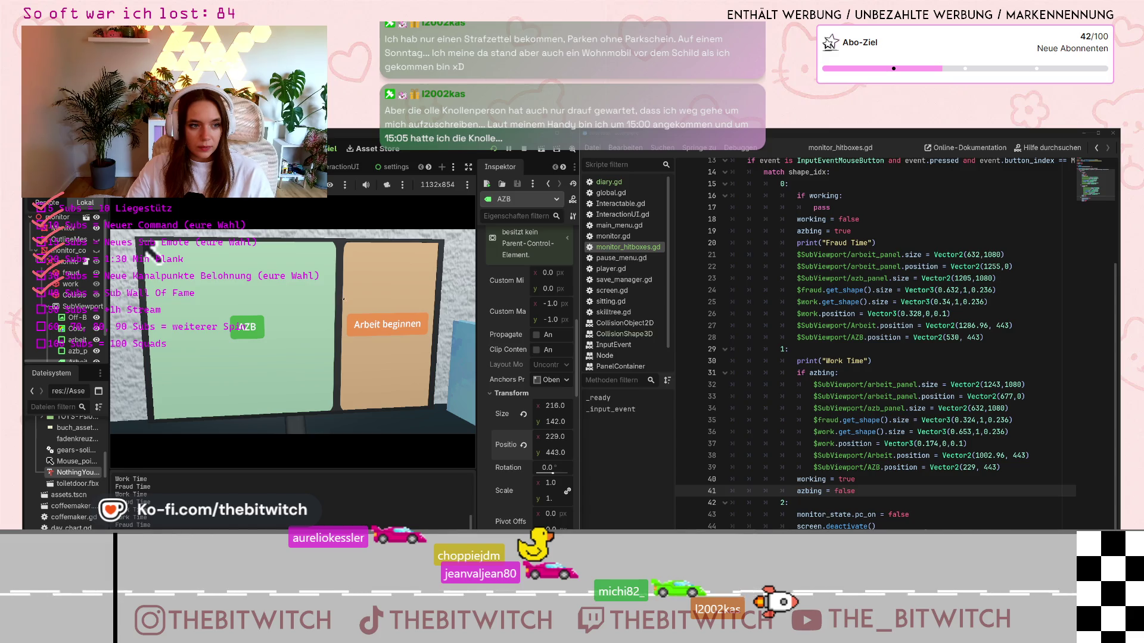
click(345, 318)
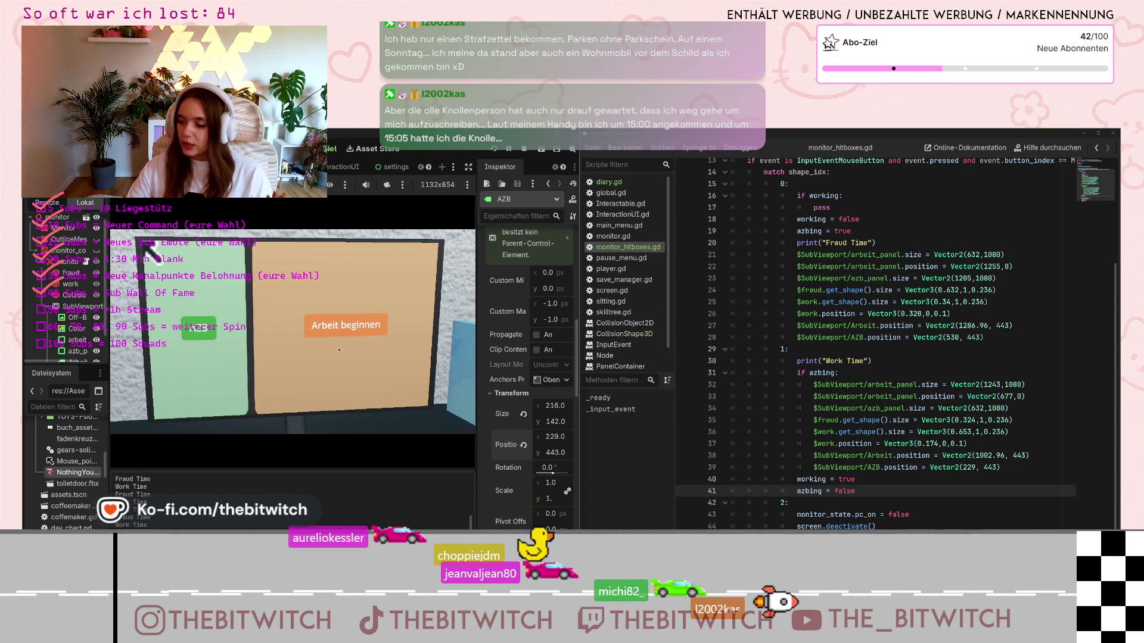
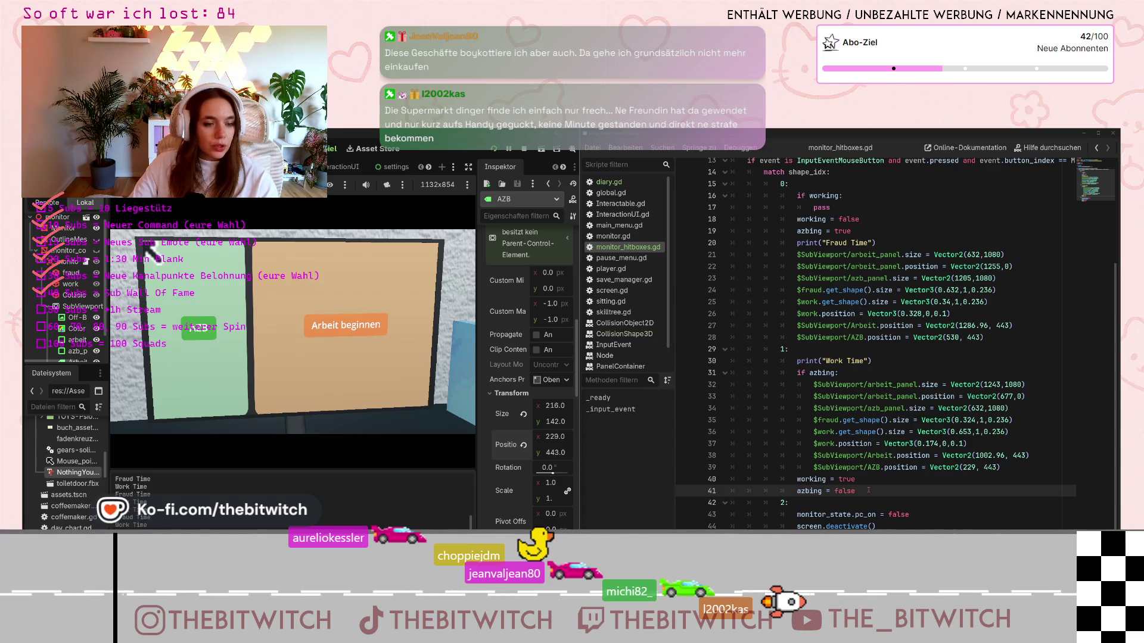
Test the monitor's AZB and Arbeit buttons in the running game, toggling between both panels
key(Up)
key(Up)
key(Up)
click(280, 344)
click(268, 351)
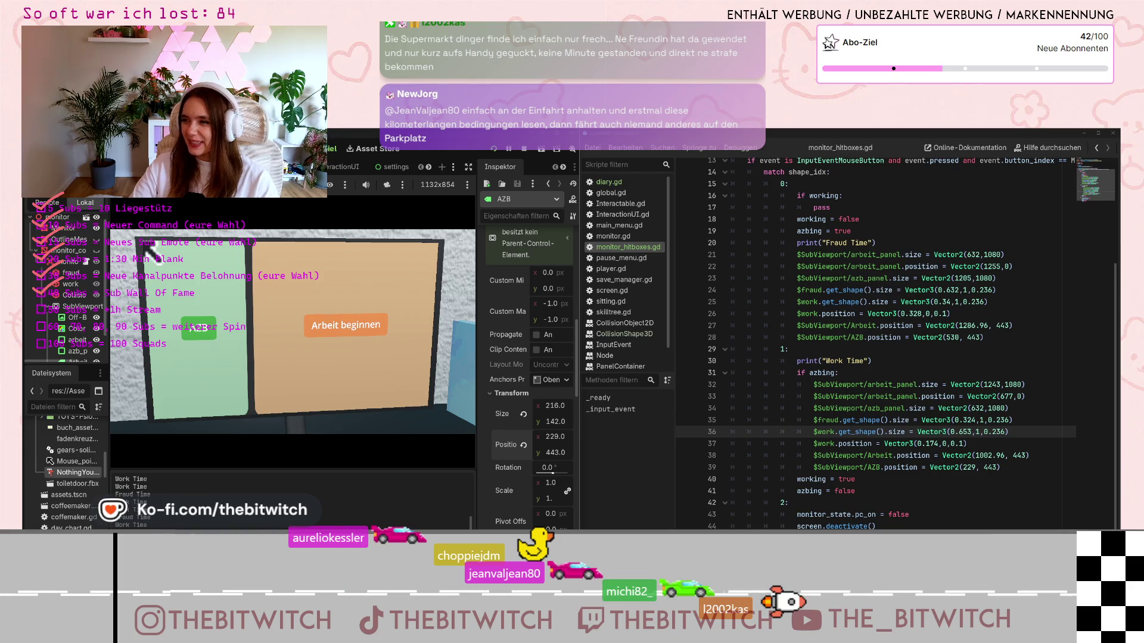
click(243, 373)
click(298, 372)
click(358, 371)
click(358, 372)
click(297, 372)
click(244, 372)
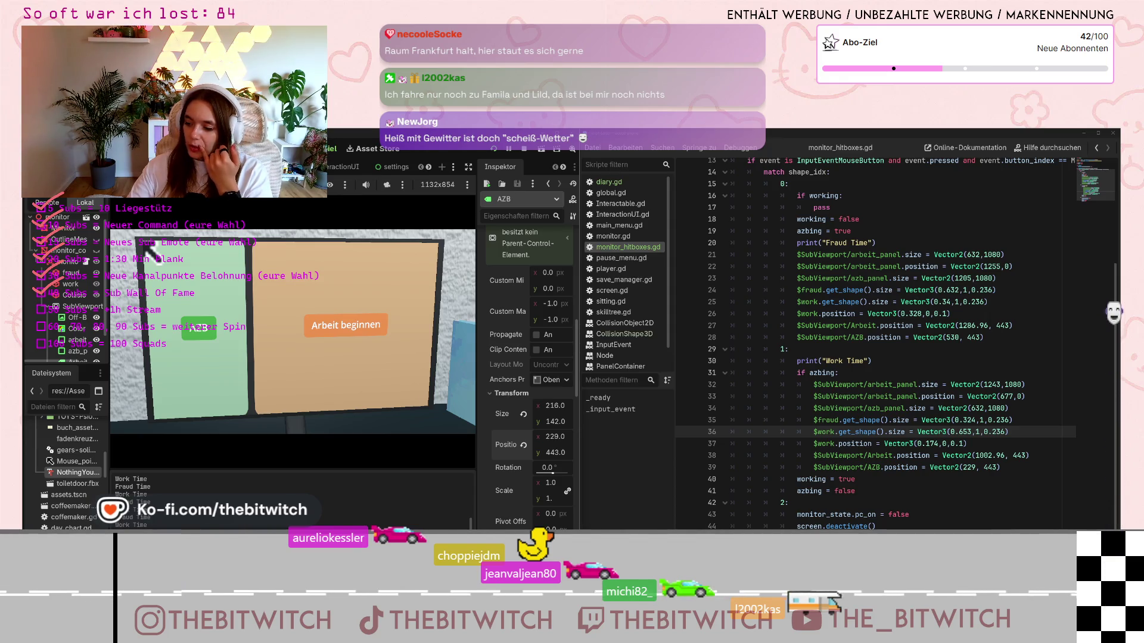
Switch to the green AZB panel, toggle back and forth, and end on the orange Arbeit panel
click(230, 383)
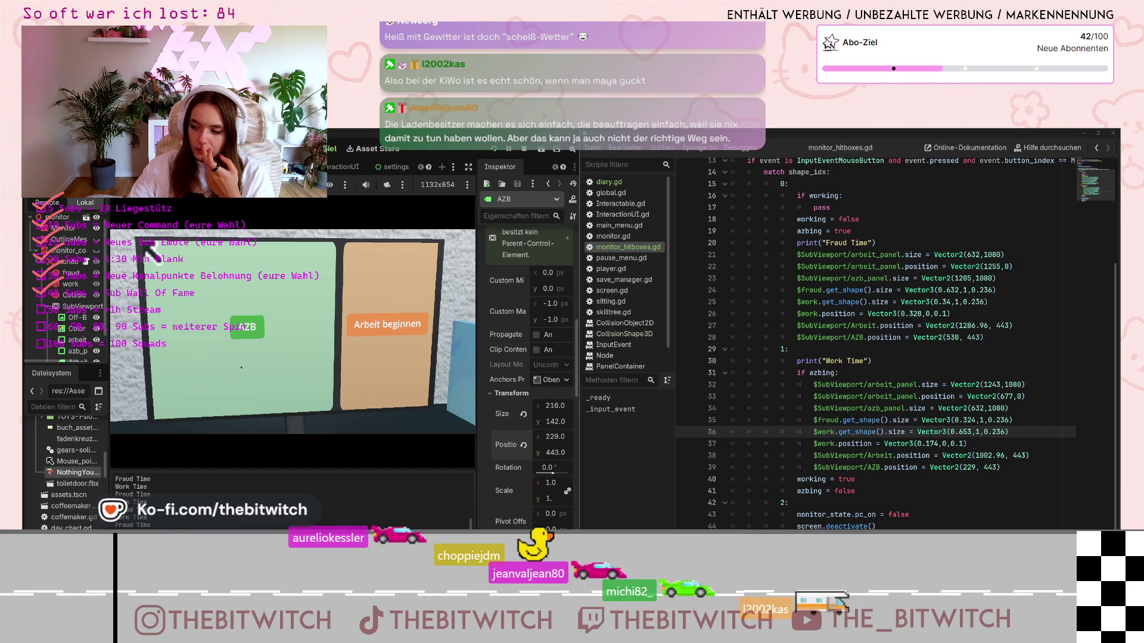
click(370, 363)
click(232, 372)
click(363, 365)
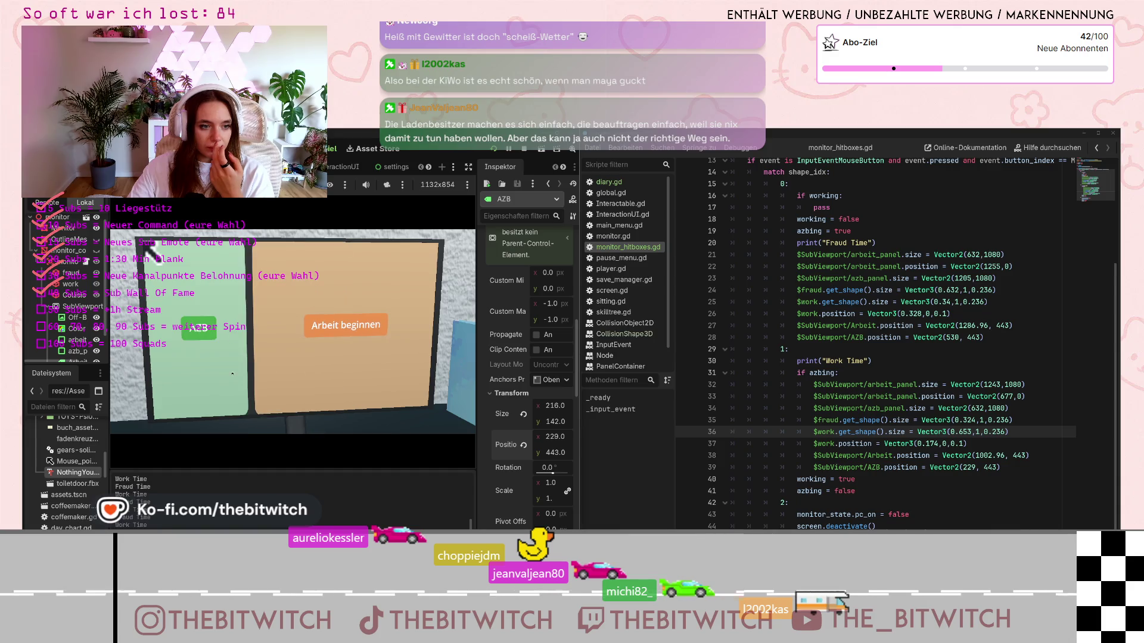
click(233, 374)
click(341, 369)
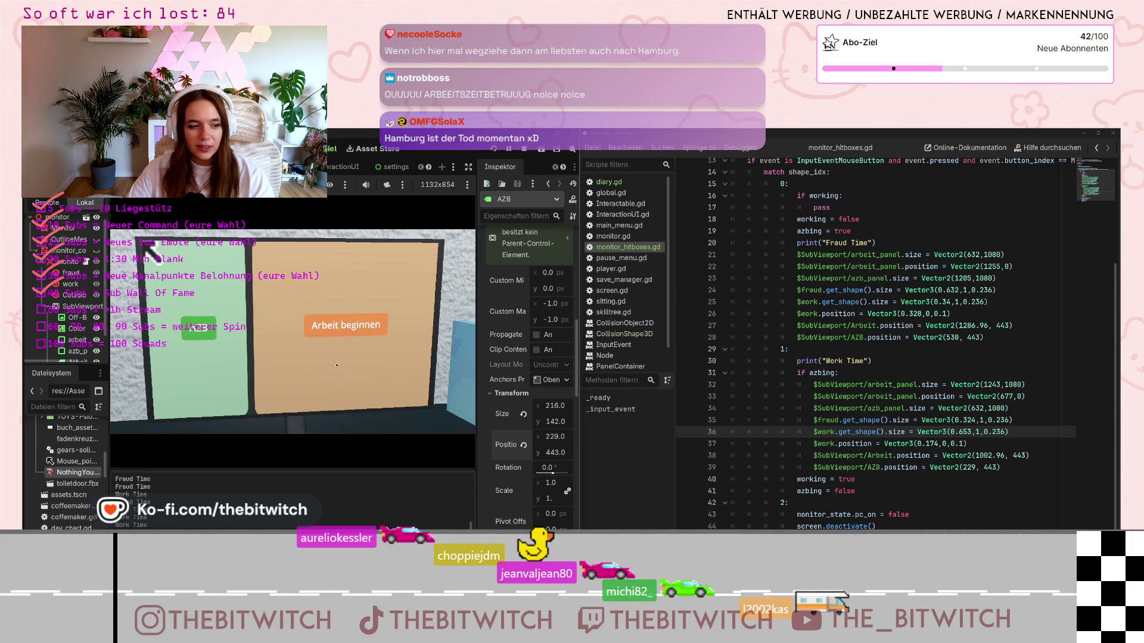
Recheck AZB and Arbeit beginnen, then delete the print("Fraud Time") line after azbing = true
click(241, 373)
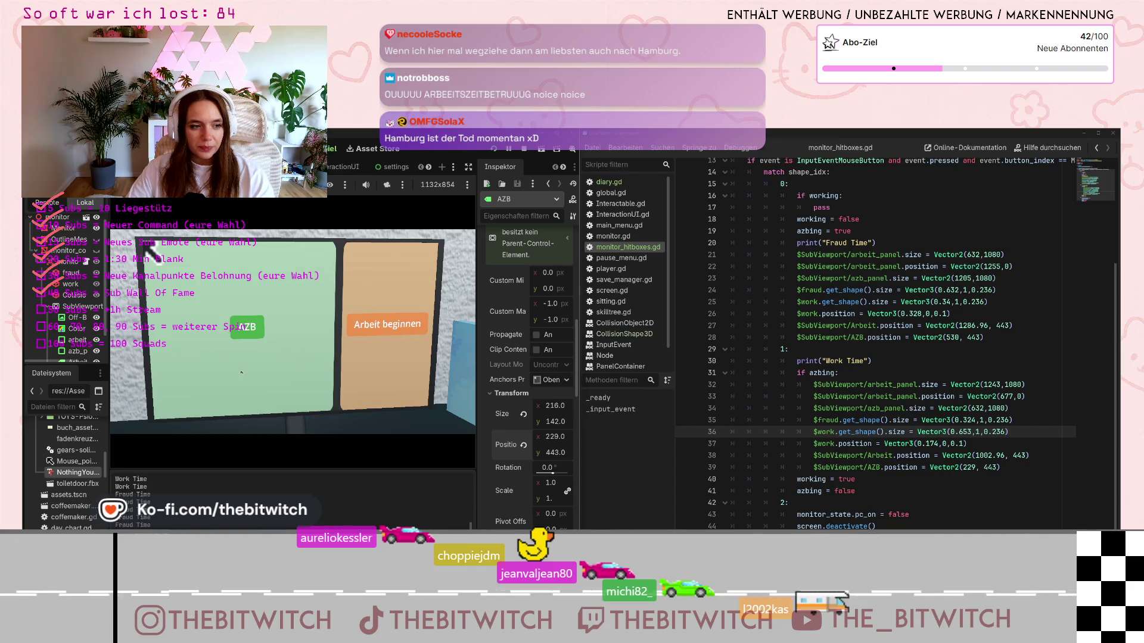
click(348, 367)
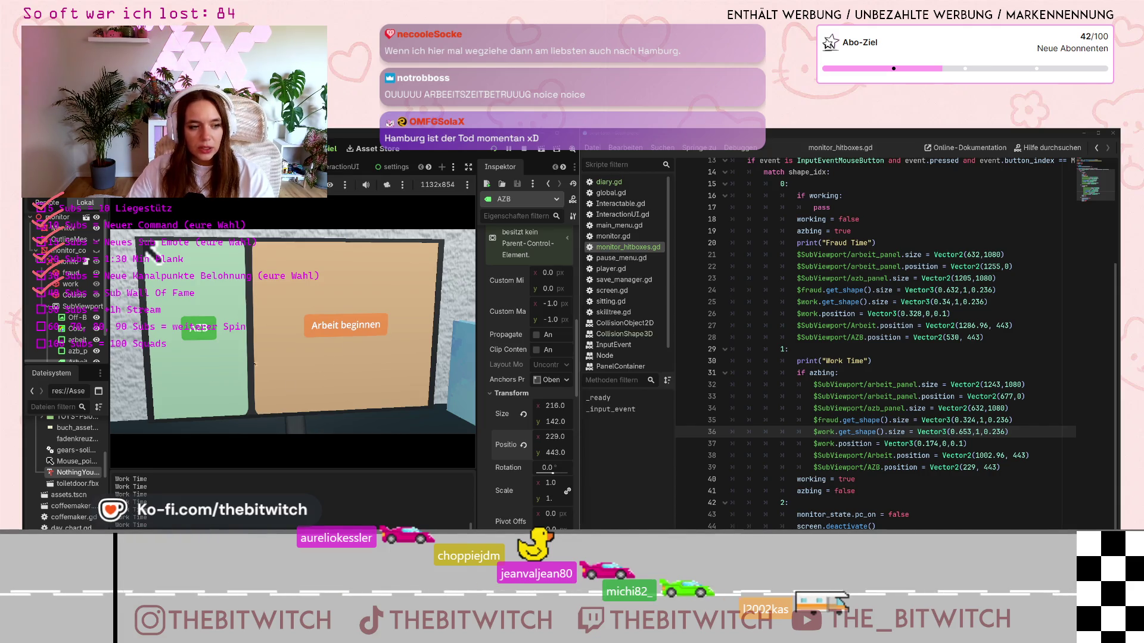
click(887, 230)
key(BackSpace)
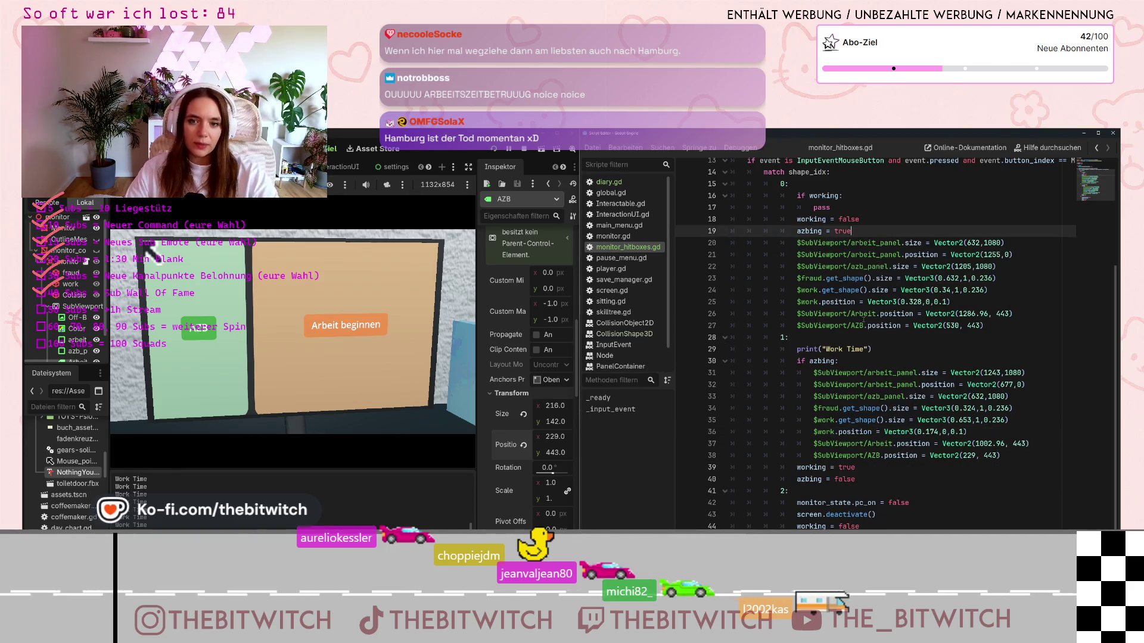
Delete the print("Work Time") line and the leftover empty line
drag(873, 350, 797, 350)
key(BackSpace)
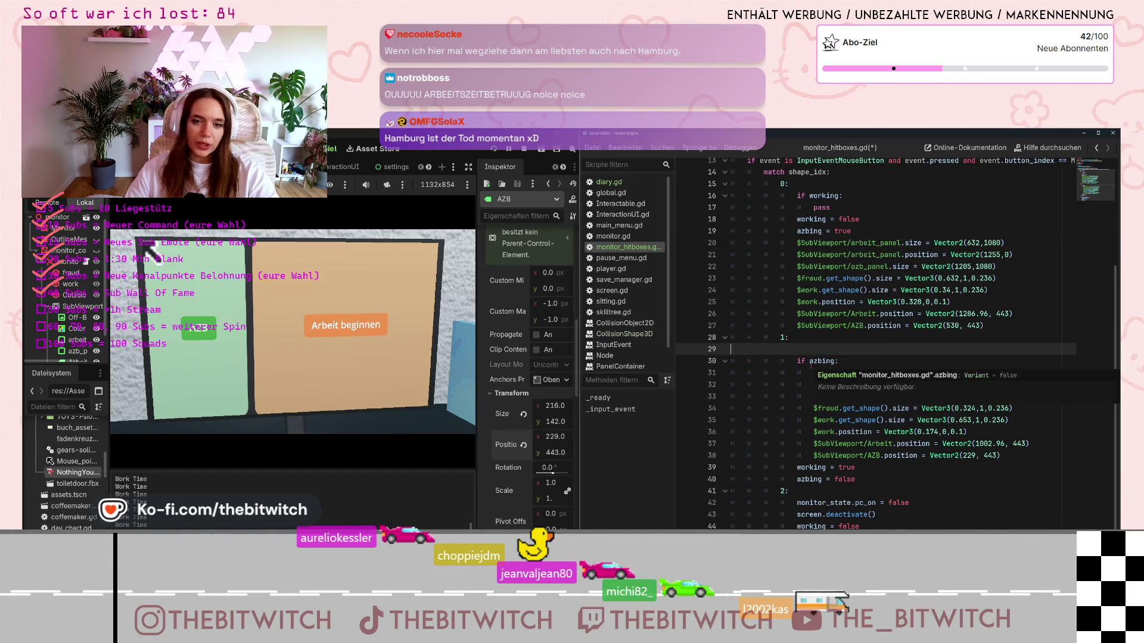
key(BackSpace)
key(BackSpace)
scroll(854, 489, up, 4)
scroll(854, 490, down, 4)
scroll(854, 490, up, 3)
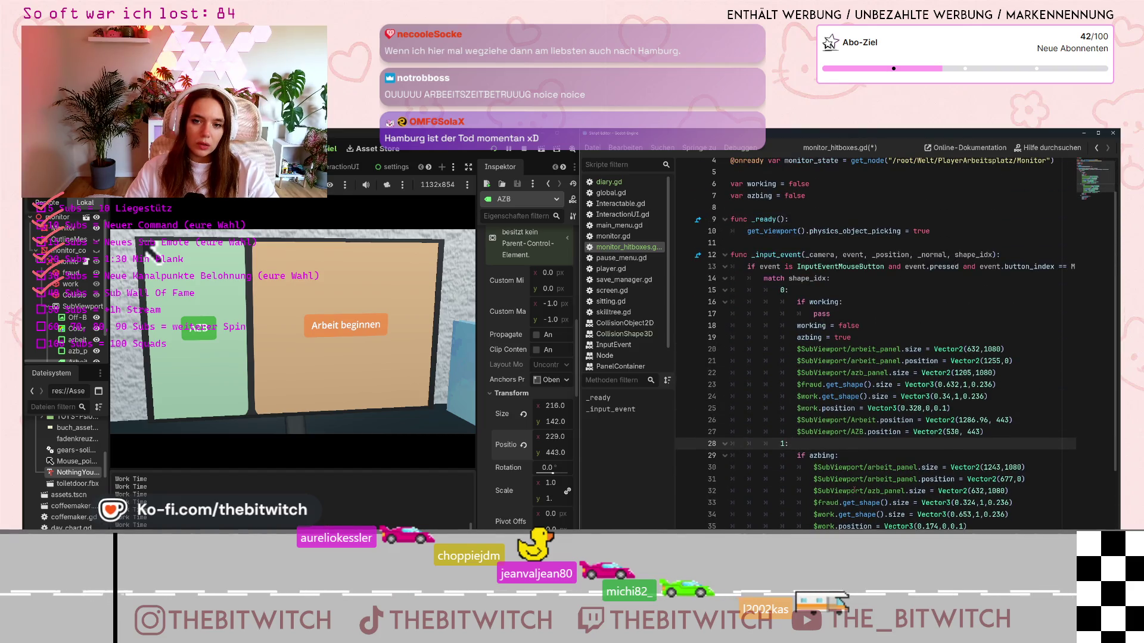
scroll(854, 489, down, 3)
scroll(854, 490, up, 2)
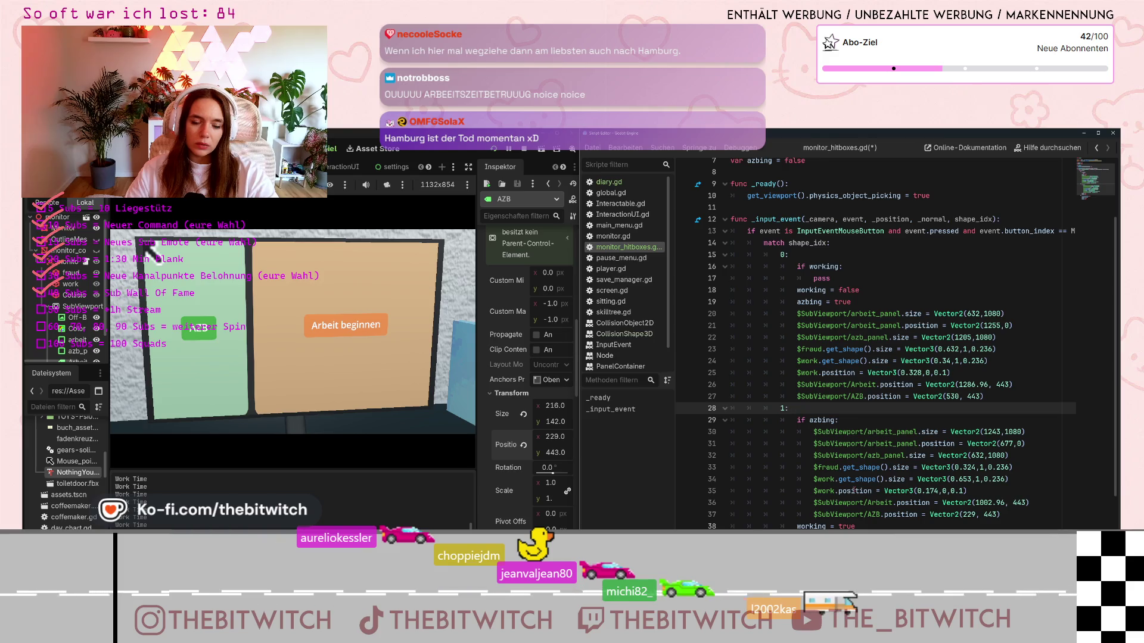
scroll(855, 489, down, 1)
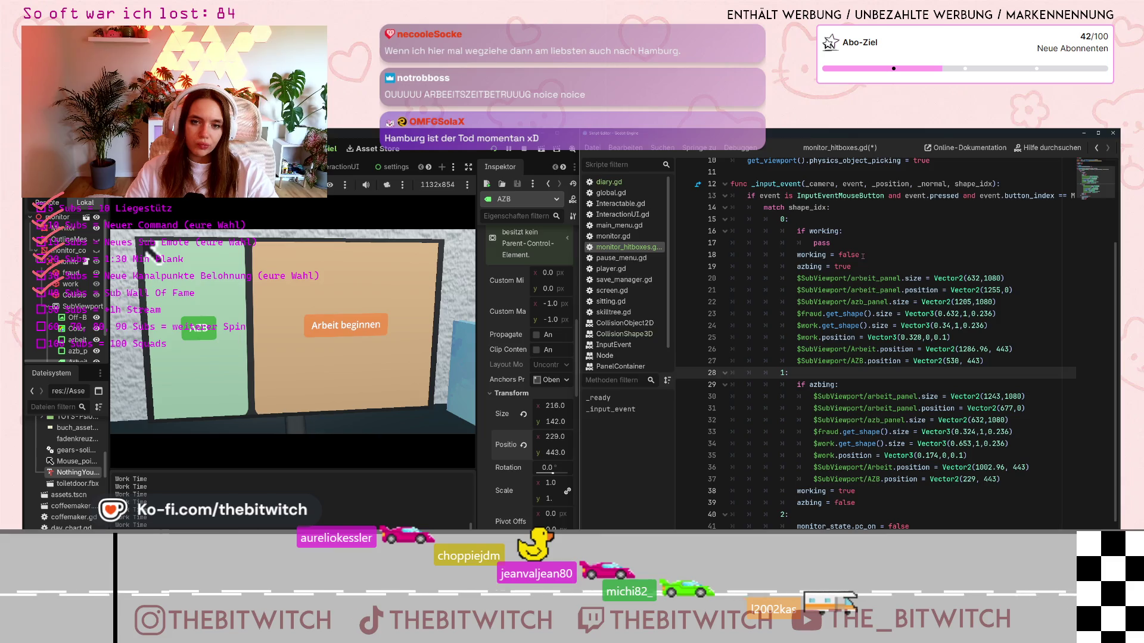
Remove the if working: pass check from case 0, after a quick AZB test
mouse_move(855, 248)
mouse_down()
mouse_move(804, 233)
mouse_move(731, 232)
mouse_up()
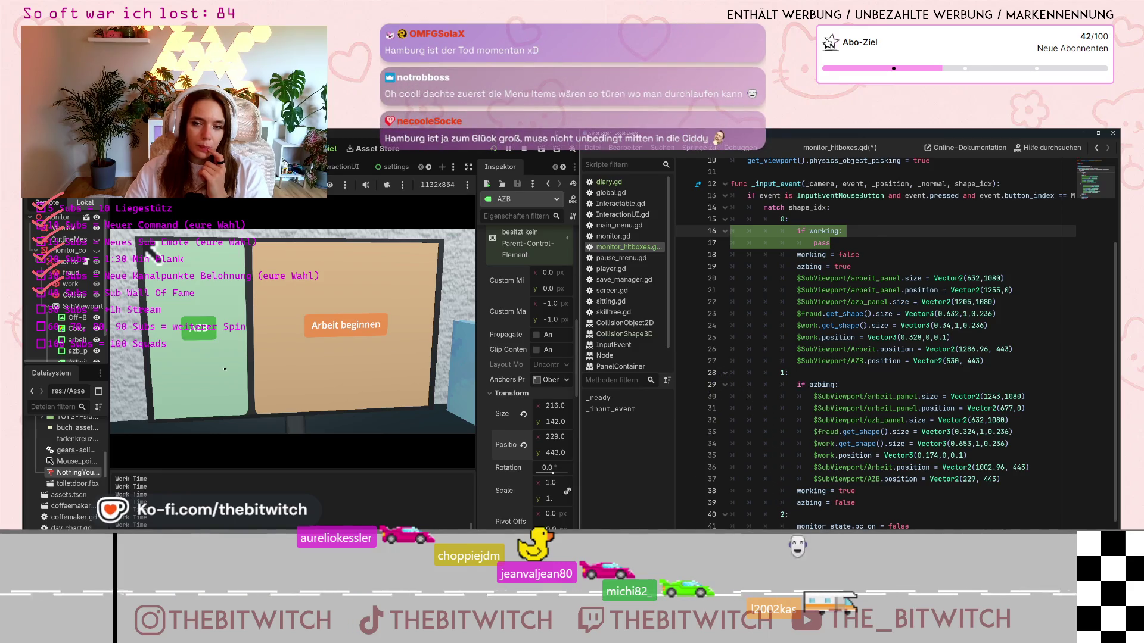
click(225, 369)
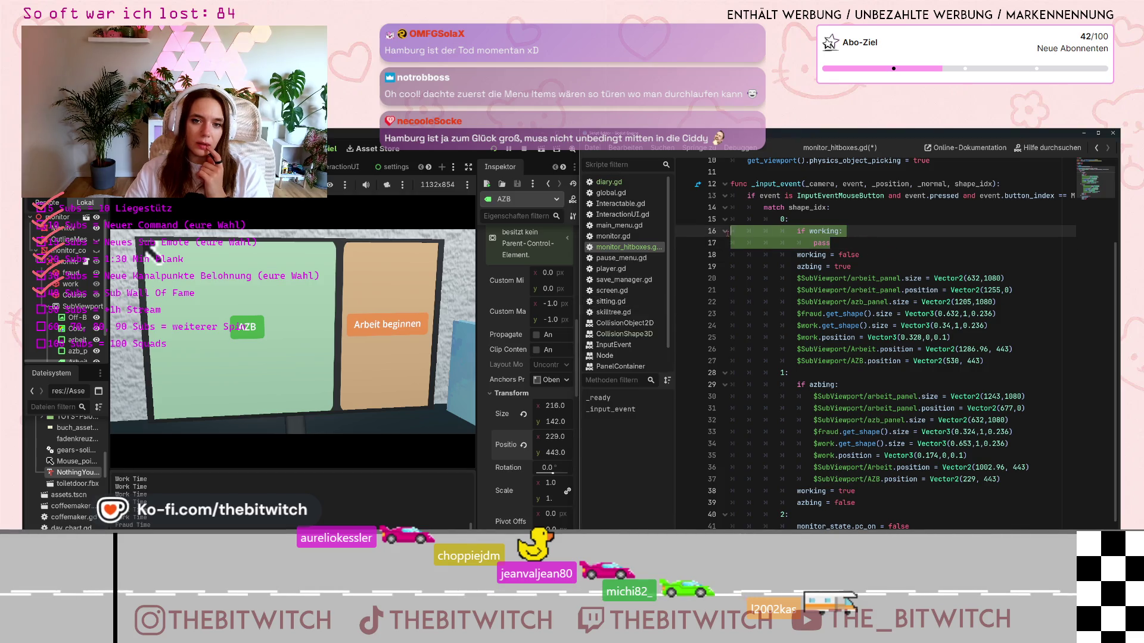
key(BackSpace)
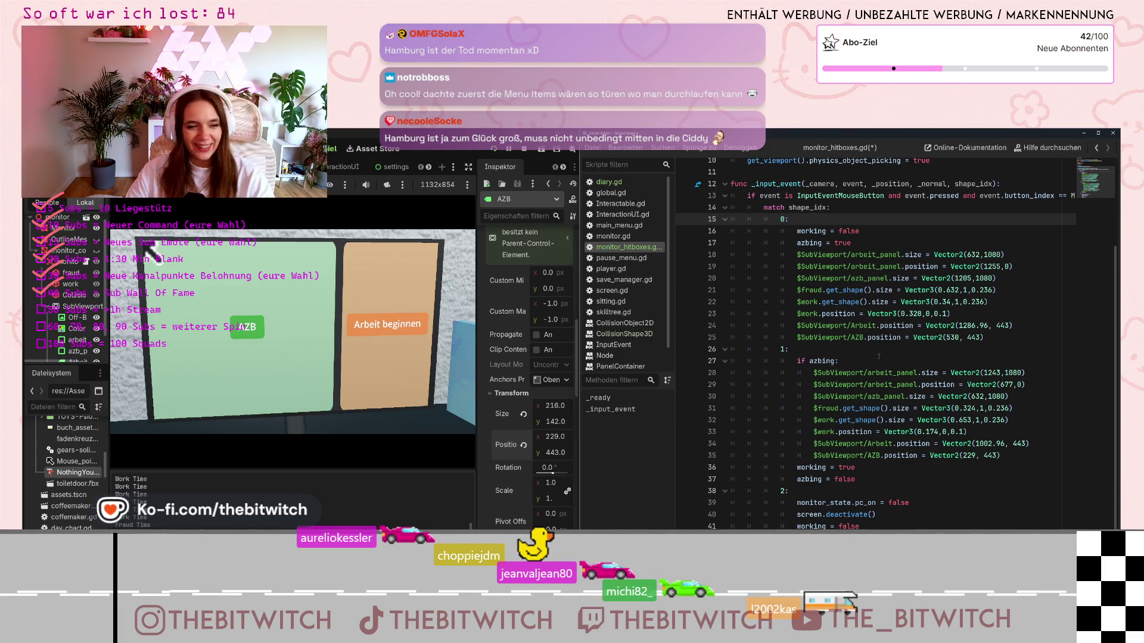
Alternate the AZB and Arbeit beginnen buttons in the running game, ending on the work panel
click(226, 382)
click(226, 383)
click(286, 382)
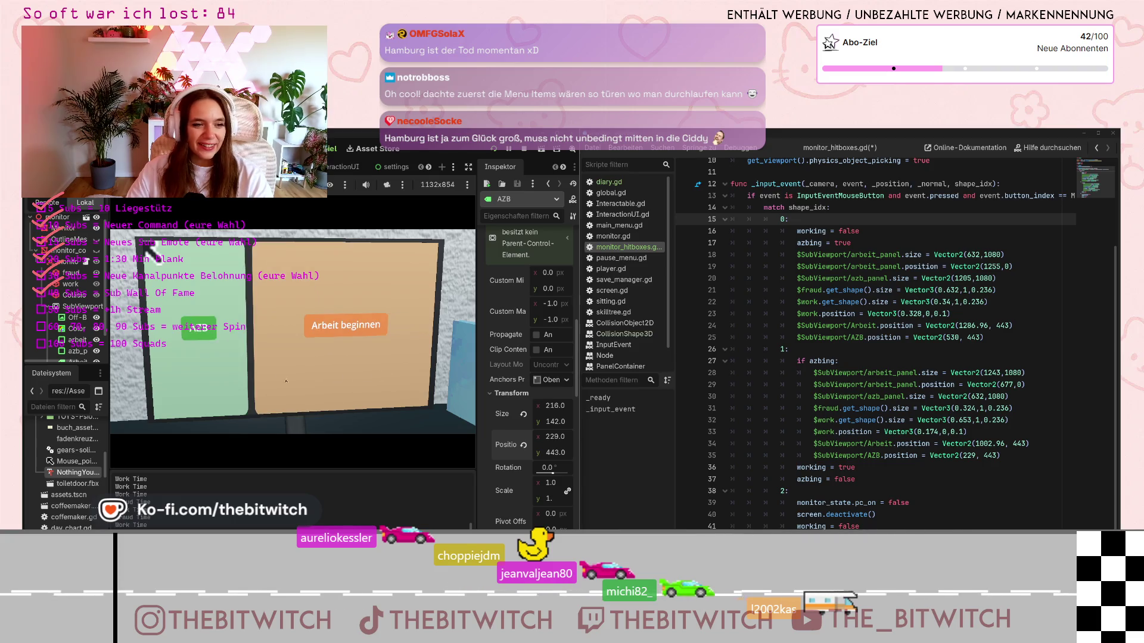
click(246, 383)
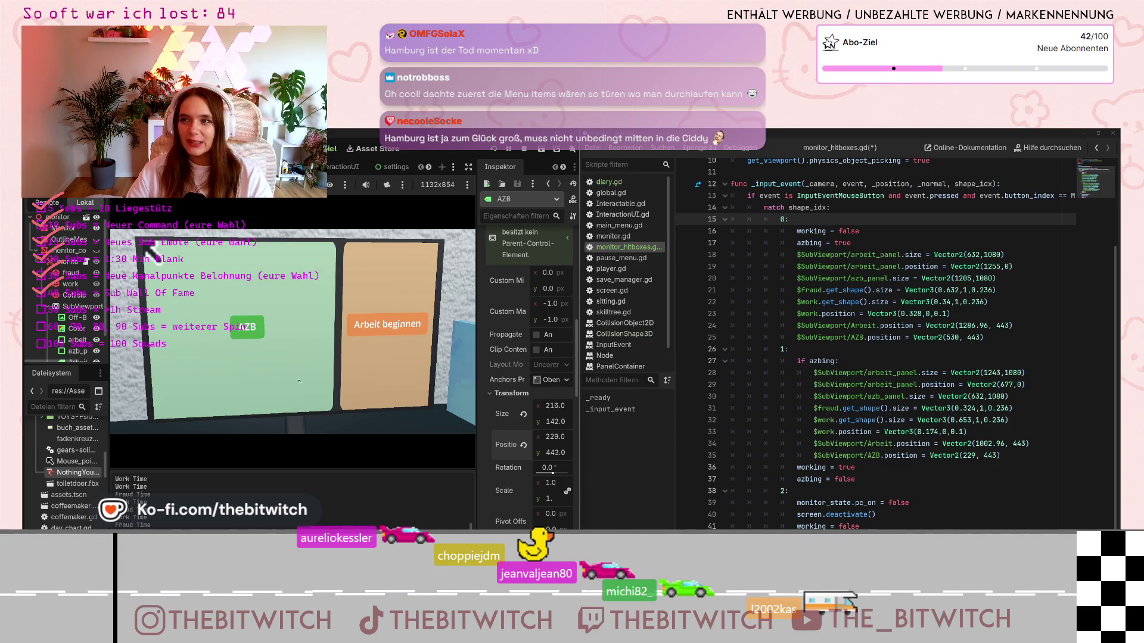
click(339, 377)
key(ctrl)
key(ctrl)
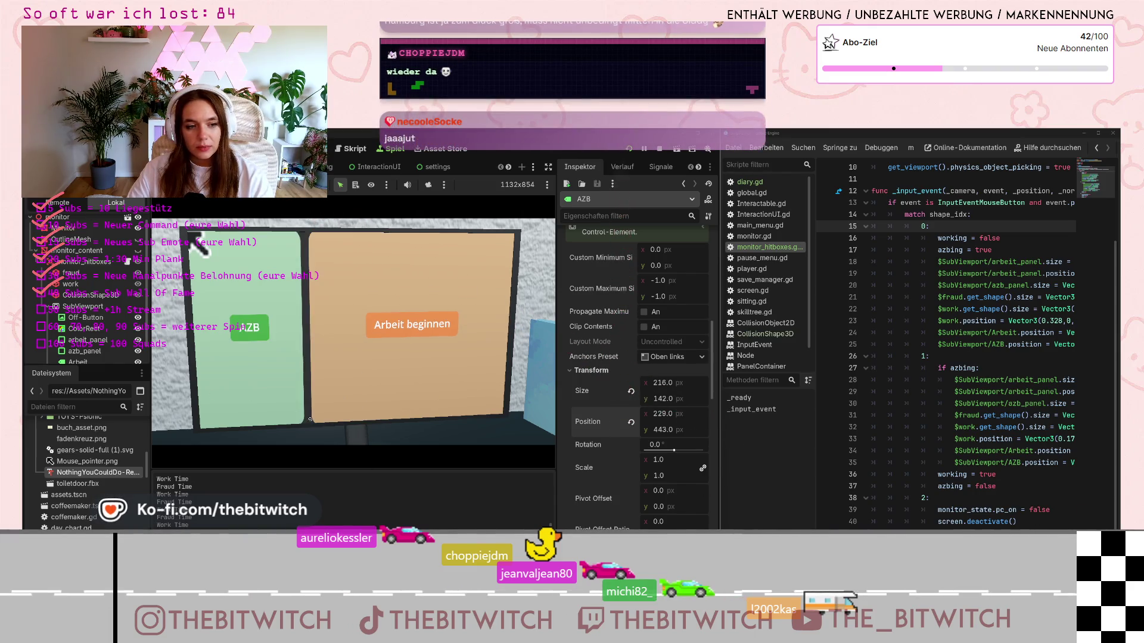
Switch the monitor to AZB and drag the script editor's left edge leftward to widen it
click(301, 403)
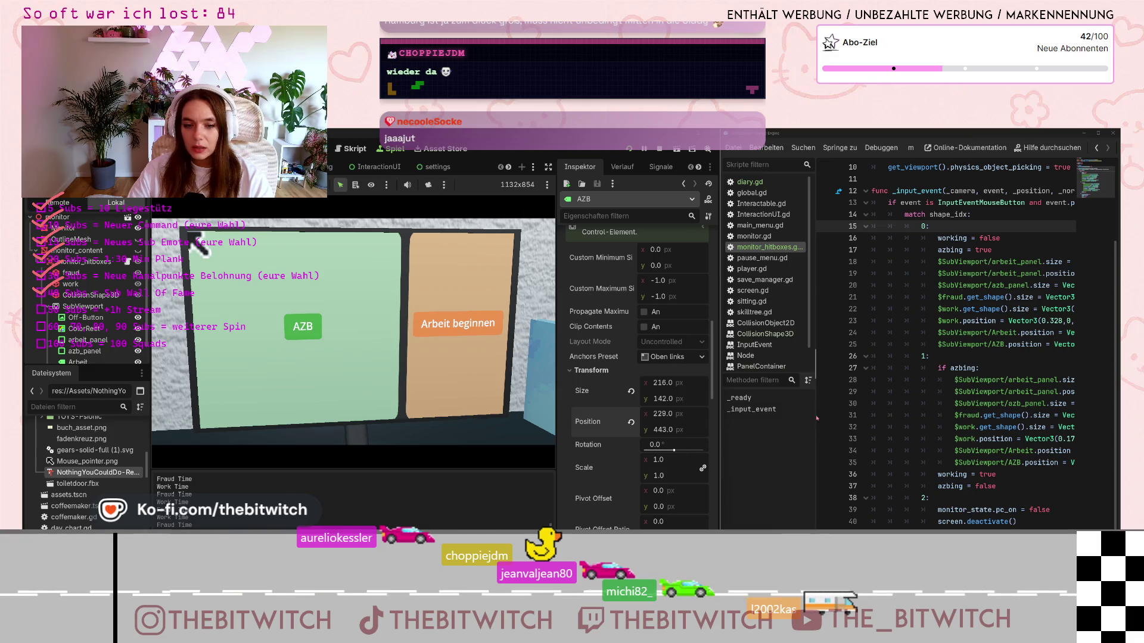
mouse_move(719, 394)
mouse_down()
mouse_move(557, 420)
mouse_move(578, 430)
mouse_up()
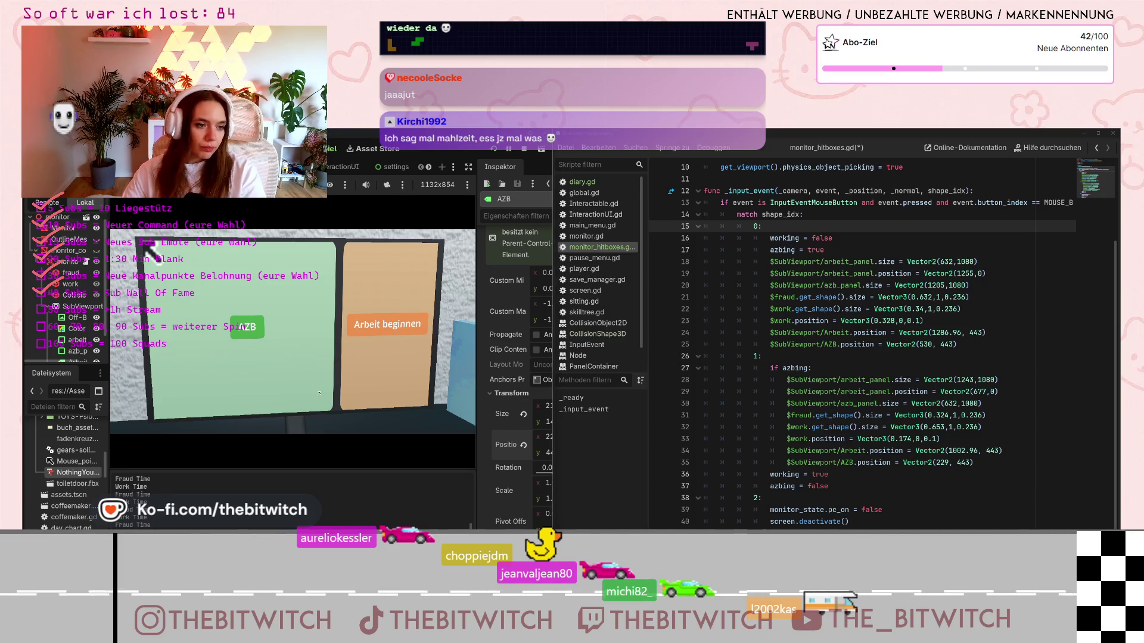
Use the Arbeit beginnen button in the running game to return the monitor to work mode
click(352, 389)
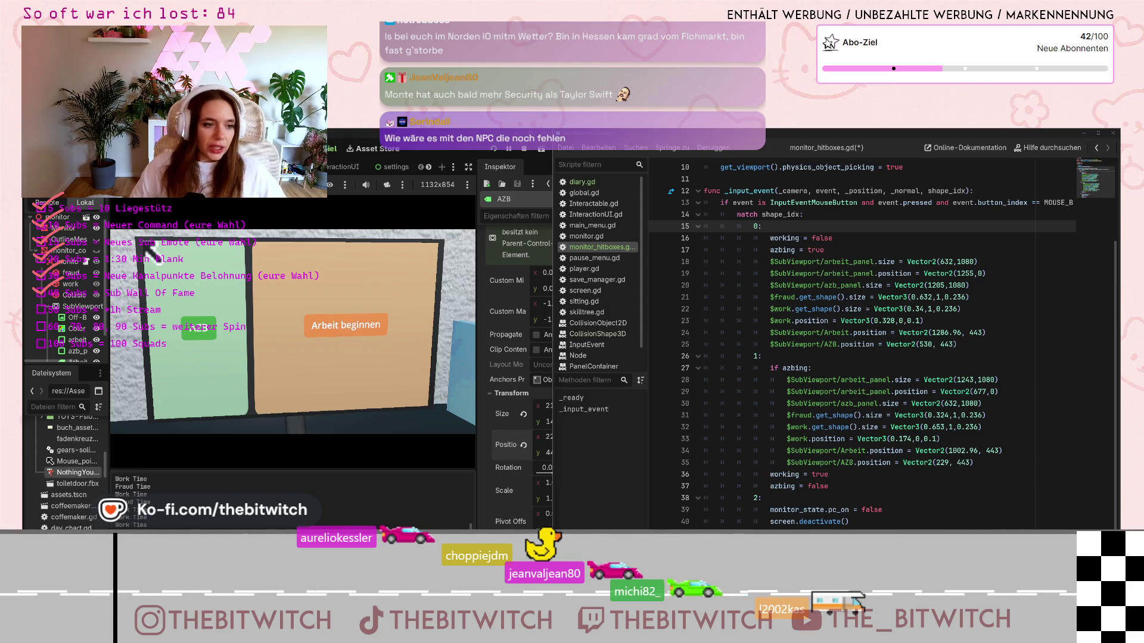
click(229, 385)
click(247, 388)
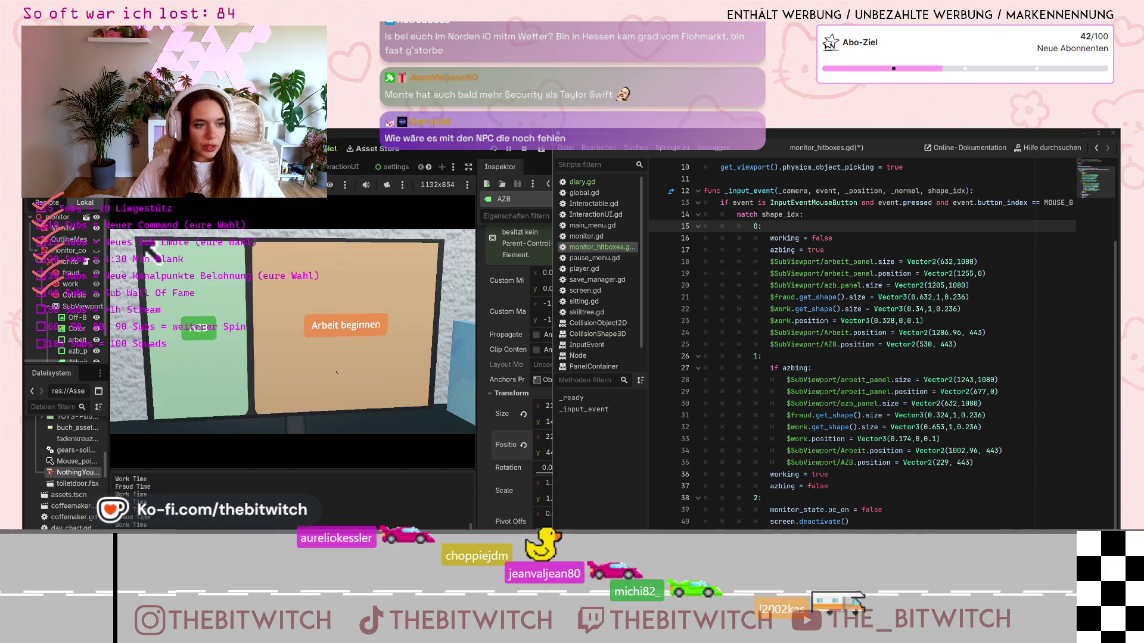
click(264, 391)
click(256, 385)
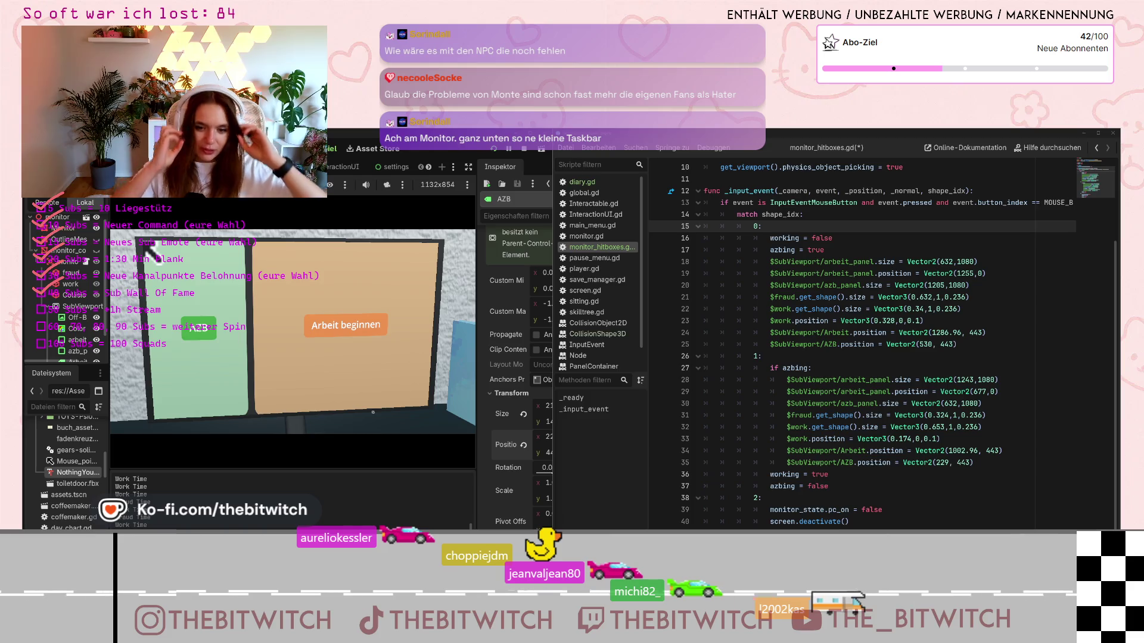
click(354, 366)
click(354, 361)
click(241, 362)
click(241, 363)
click(241, 363)
click(240, 364)
click(240, 364)
click(253, 366)
click(274, 367)
click(292, 368)
click(305, 369)
click(300, 371)
click(286, 372)
click(268, 374)
click(252, 376)
click(380, 361)
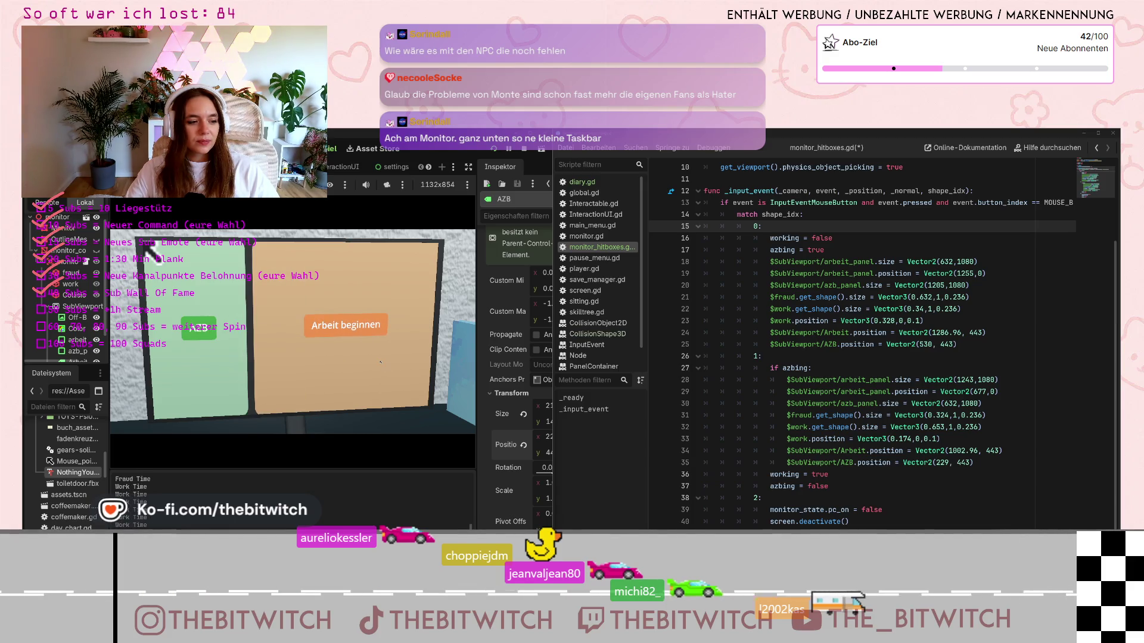
click(204, 364)
click(351, 362)
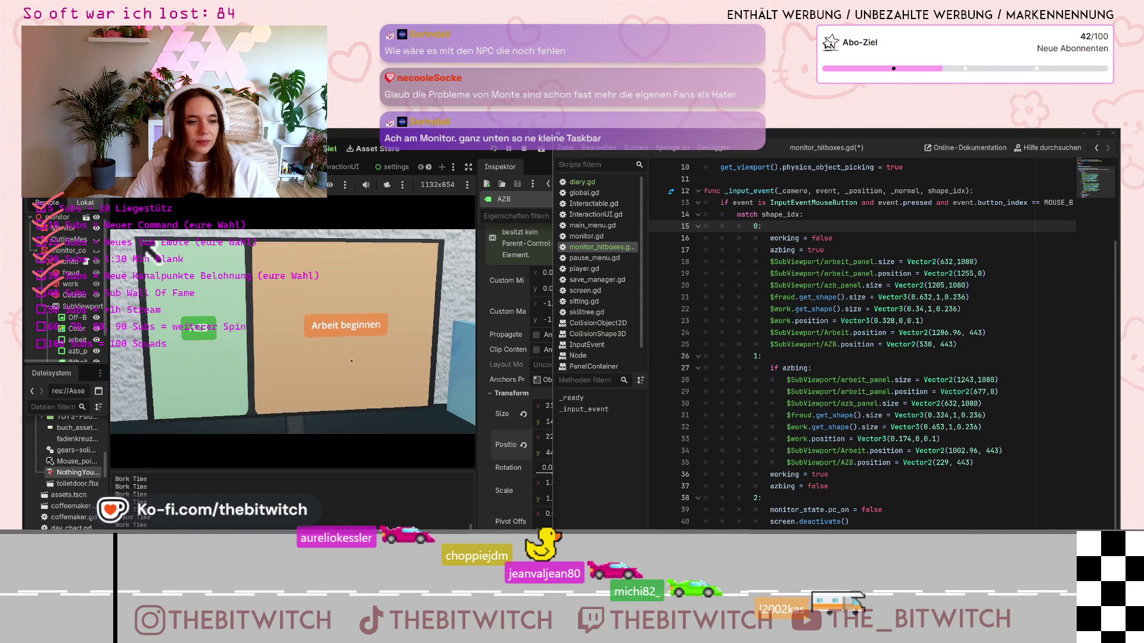
click(233, 371)
click(232, 371)
click(233, 371)
click(233, 370)
Change var working to start as true at the top of monitor_hitboxes.gd
click(234, 369)
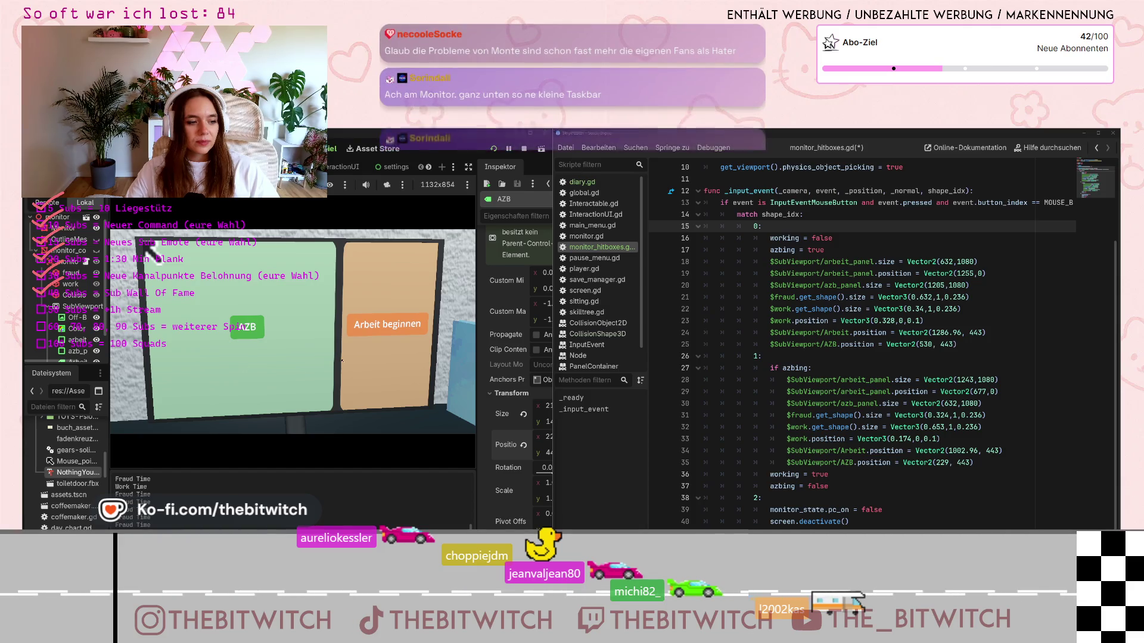
click(841, 255)
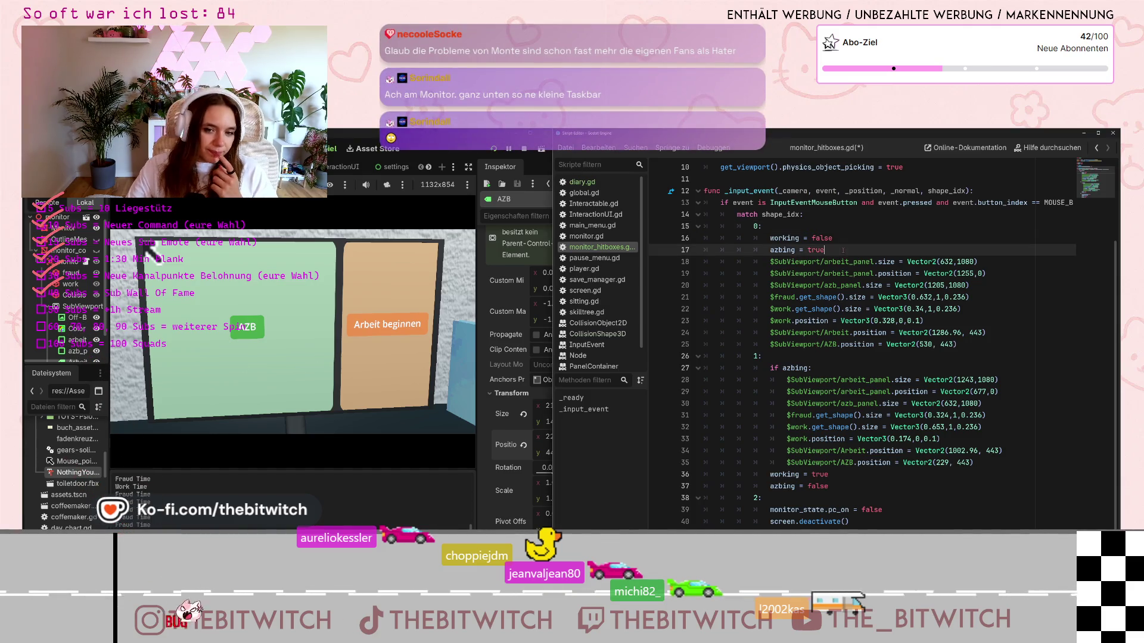
drag(840, 254, 770, 239)
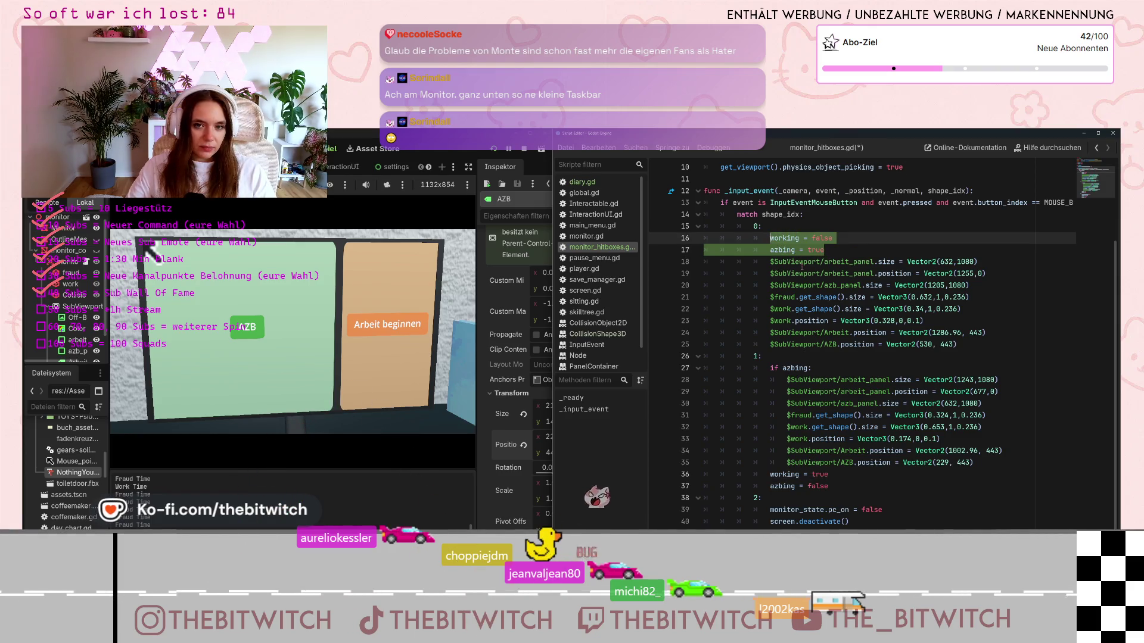
mouse_move(806, 277)
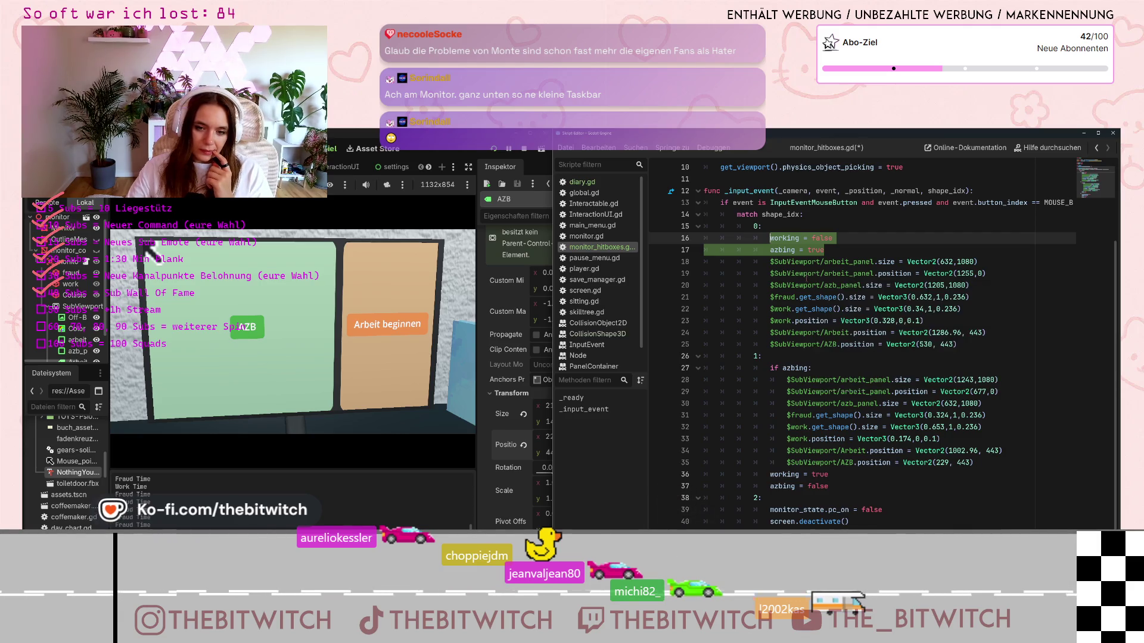
scroll(806, 279, up, 3)
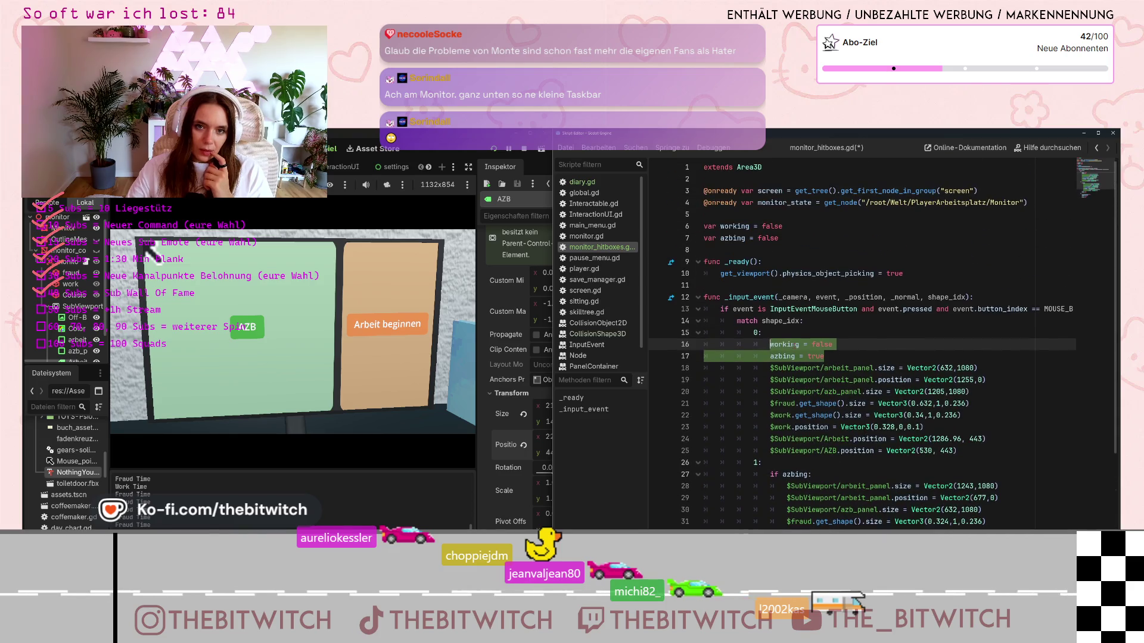
double_click(771, 226)
text(tr)
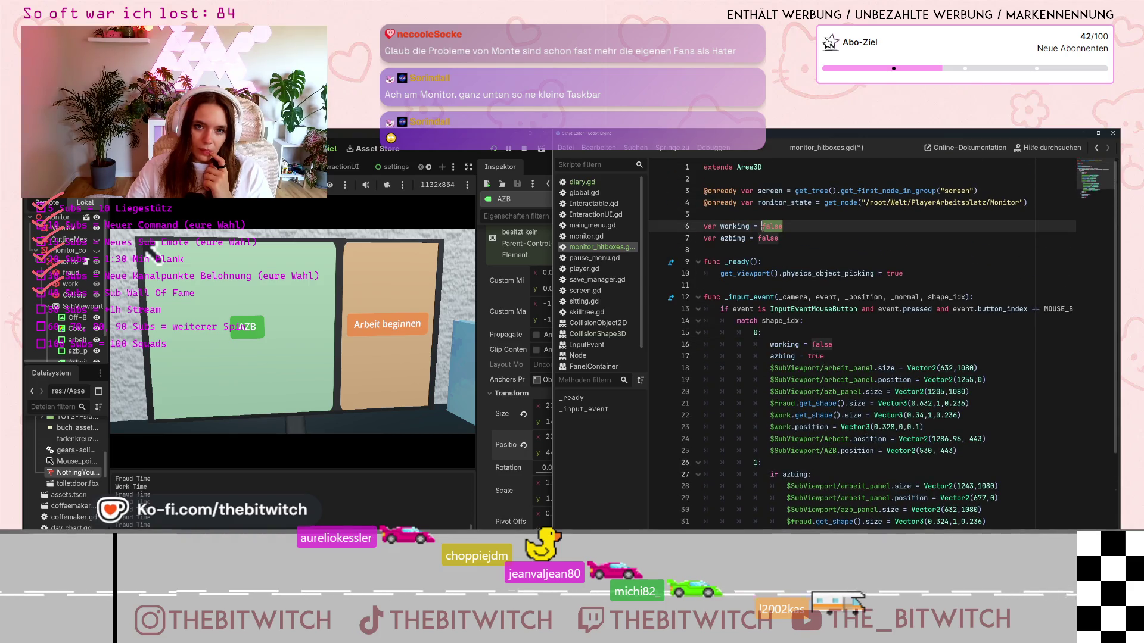
text(ue)
click(827, 391)
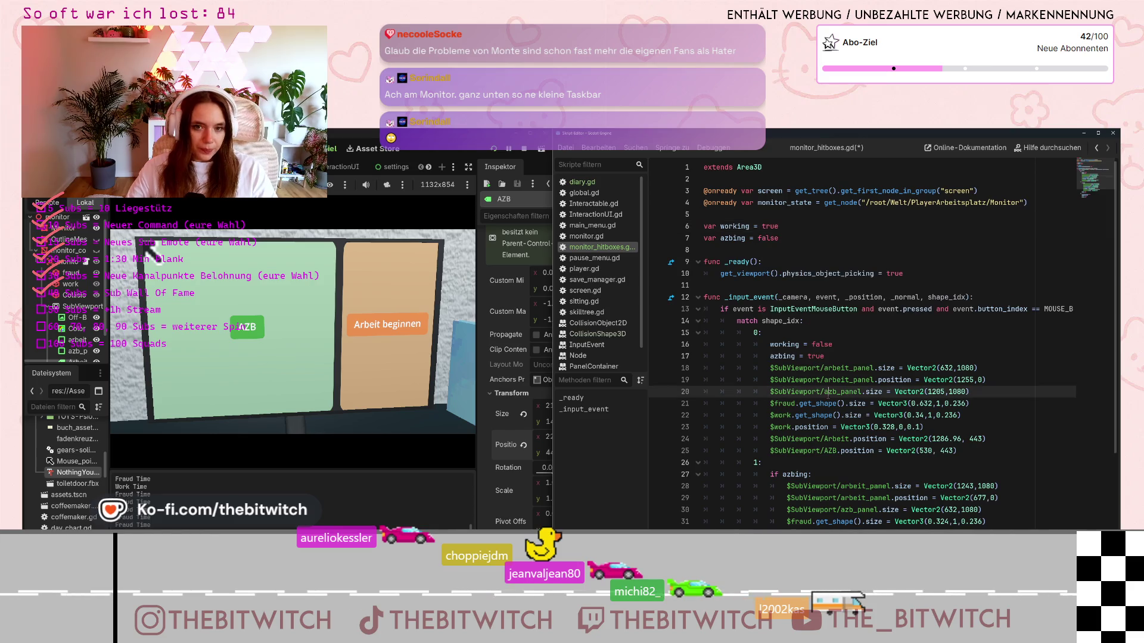
Move the working = false and azbing = true lines to the end of case 0
scroll(826, 318, down, 1)
drag(830, 320, 770, 309)
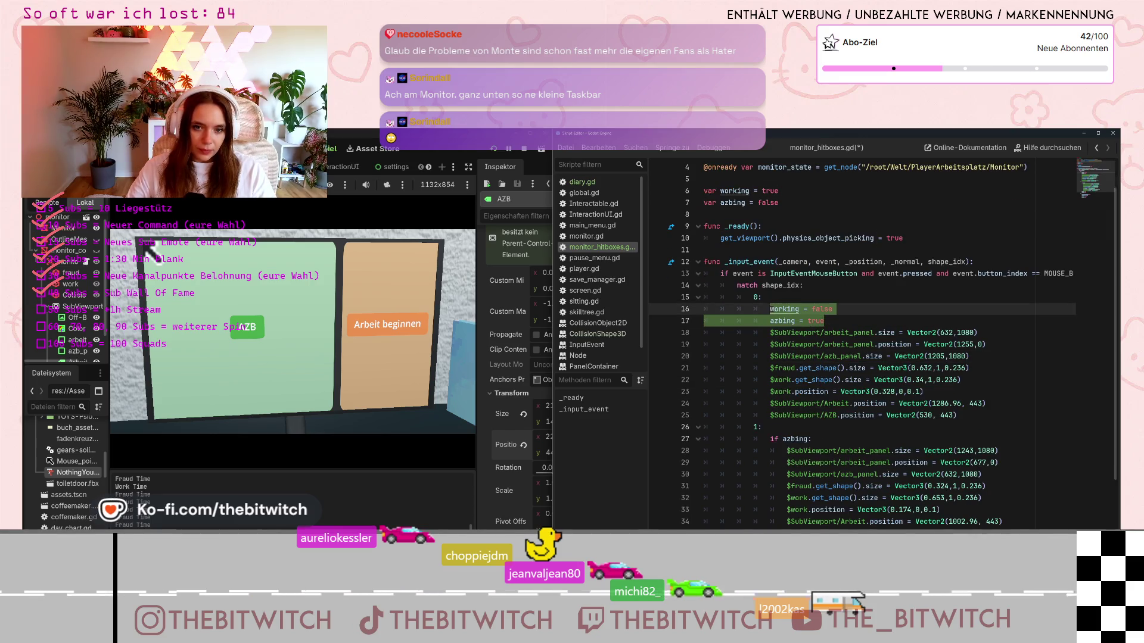
key(ctrl+x)
scroll(864, 333, down, 1)
click(960, 368)
key(Return)
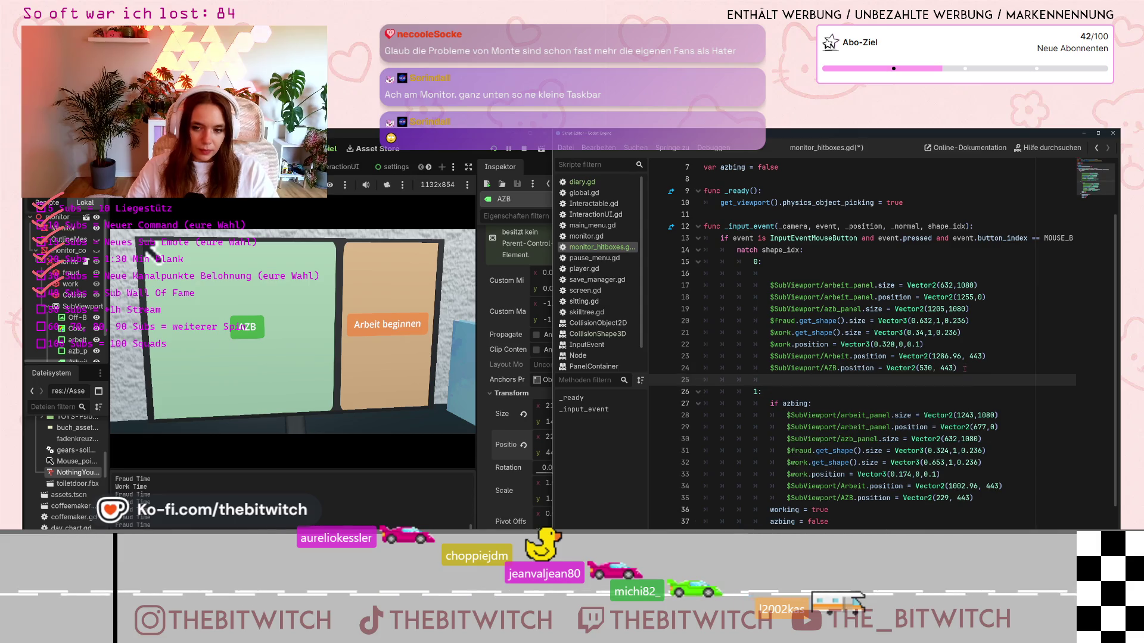
key(ctrl+v)
Add an if working: condition on line 16, adapted from case 1's if azbing: line
drag(811, 415, 768, 415)
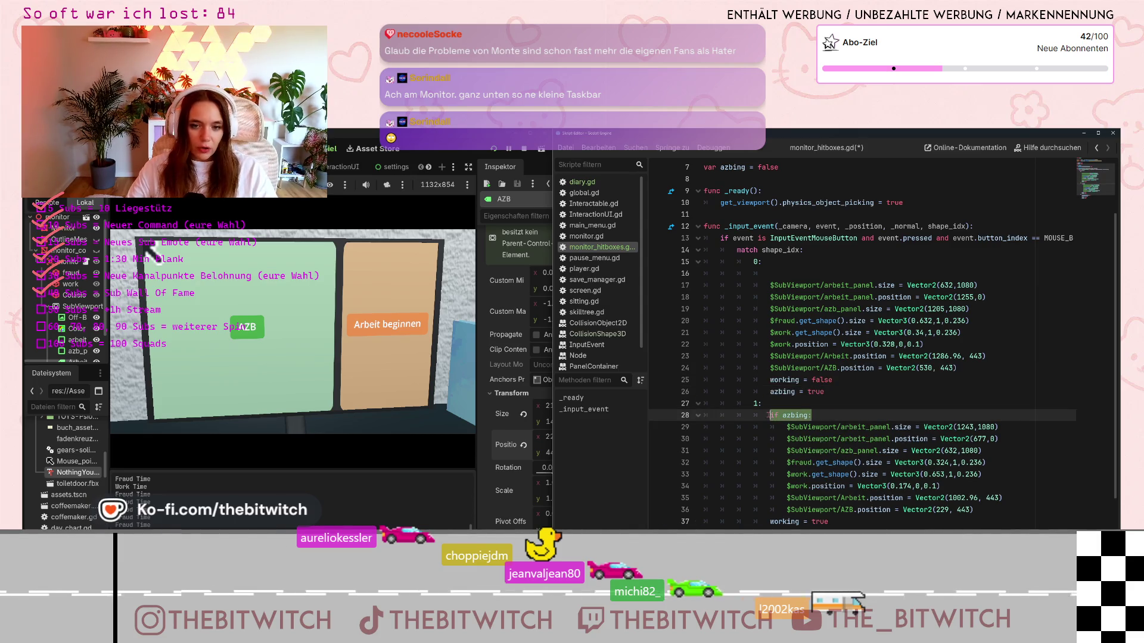
key(ctrl+c)
click(788, 275)
key(ctrl+v)
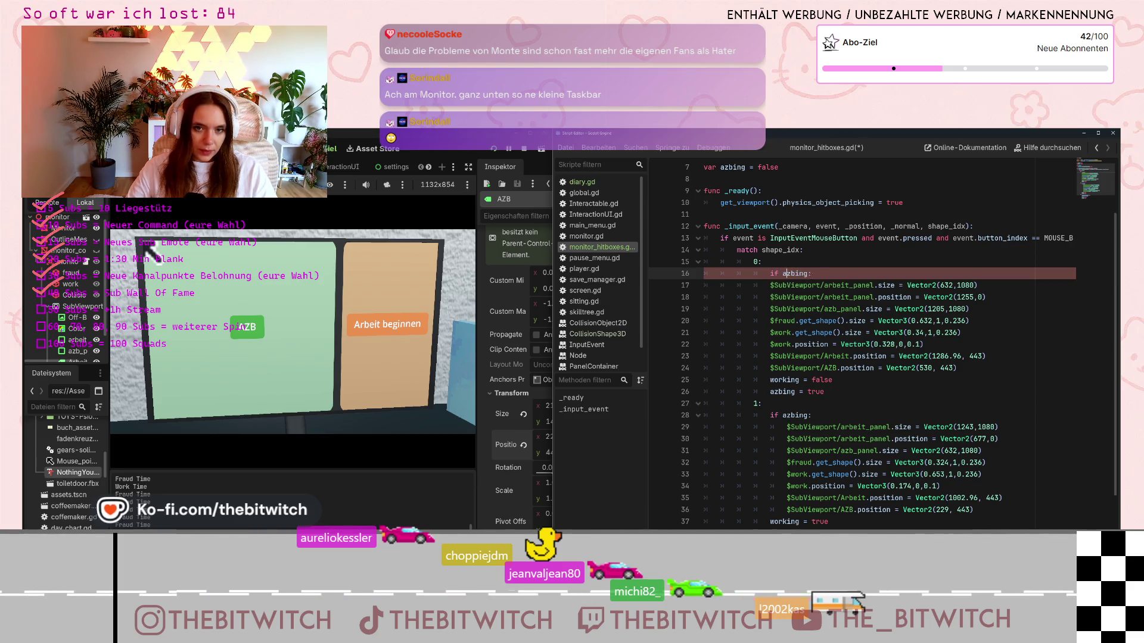
key(ctrl+Delete)
text(w:)
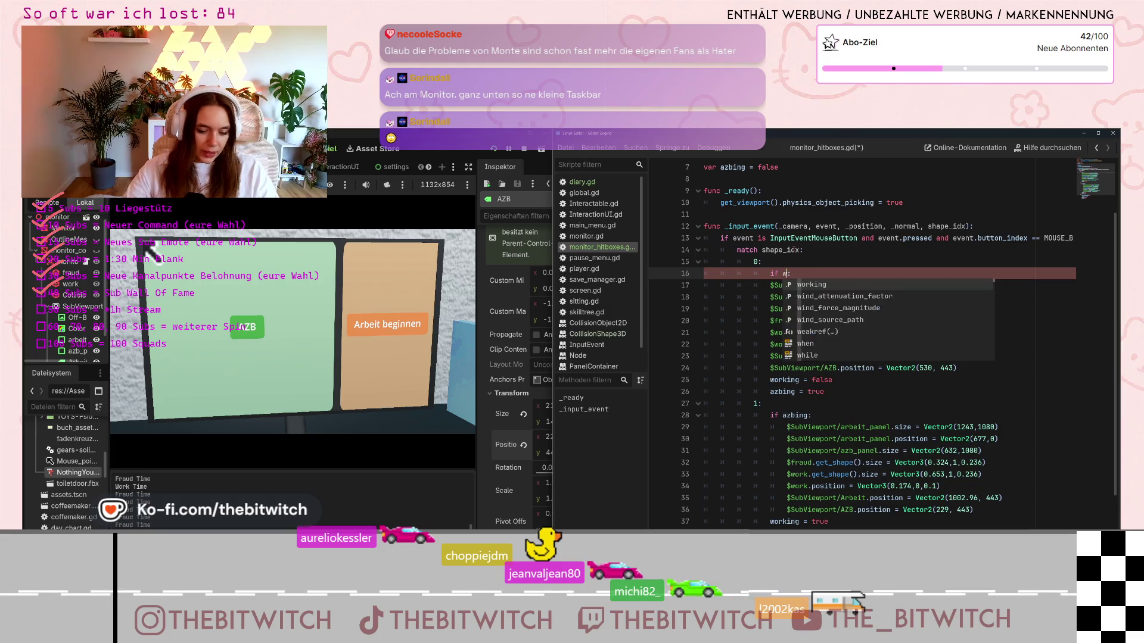
key(Return)
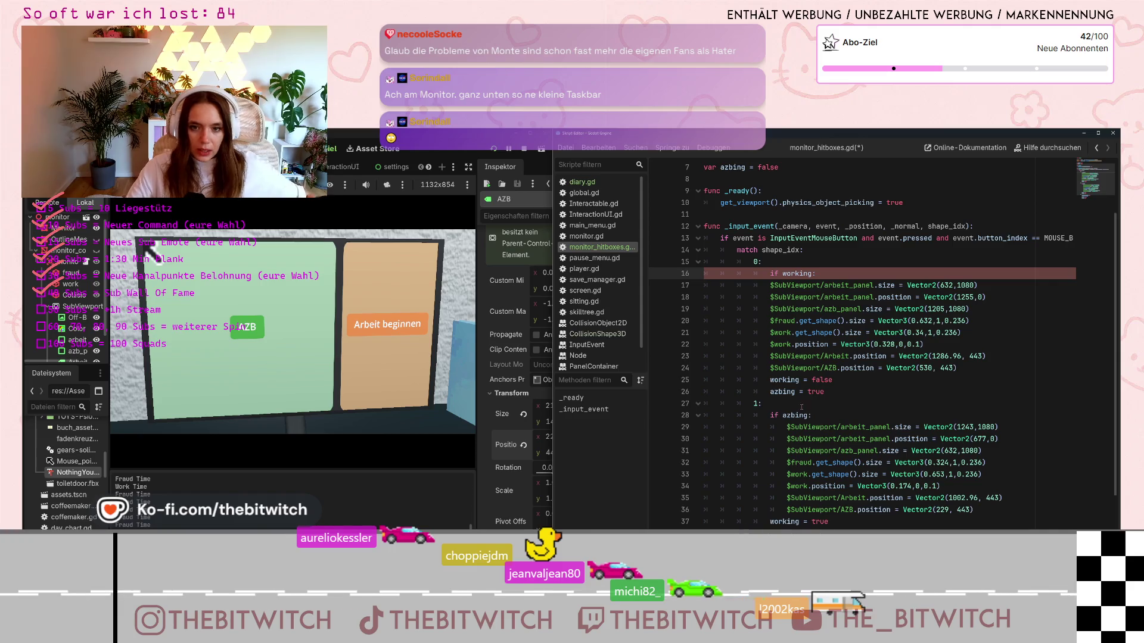
Indent case 0's panel-resizing lines 17–24 under the if working: block
mouse_move(818, 367)
mouse_down()
mouse_move(816, 321)
mouse_move(774, 285)
mouse_up()
key(Tab)
click(767, 403)
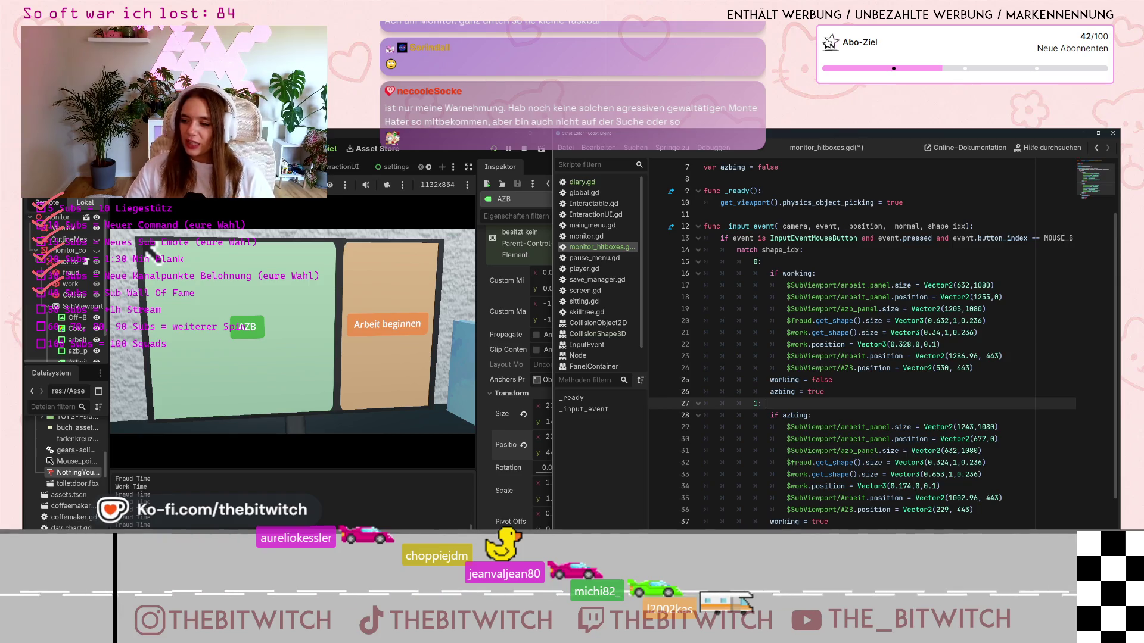
scroll(964, 472, down, 2)
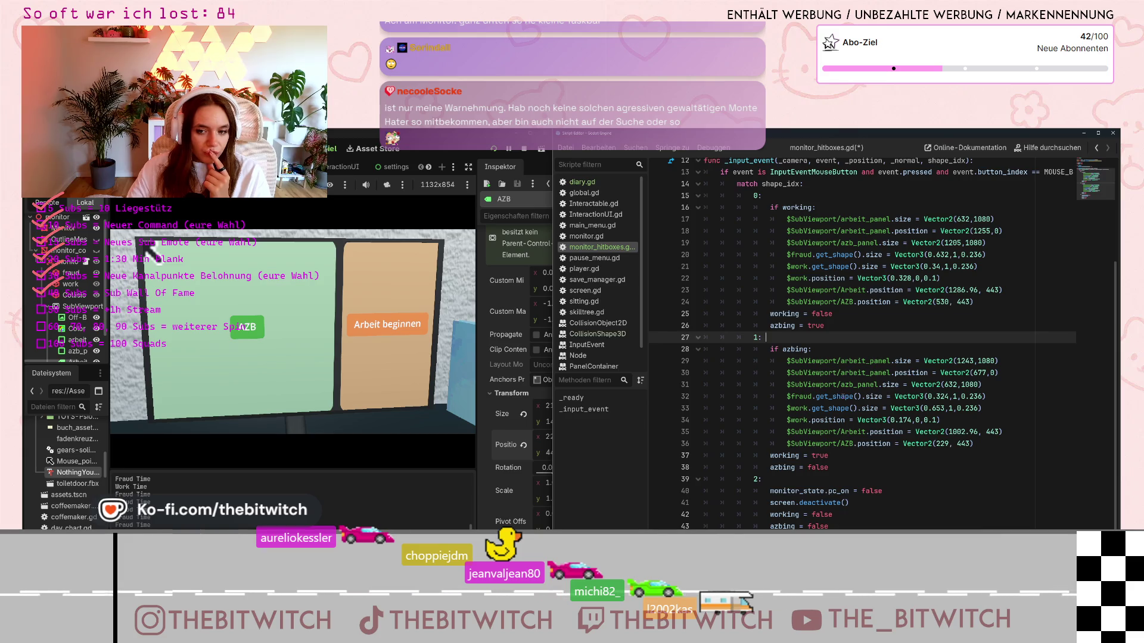
mouse_move(836, 397)
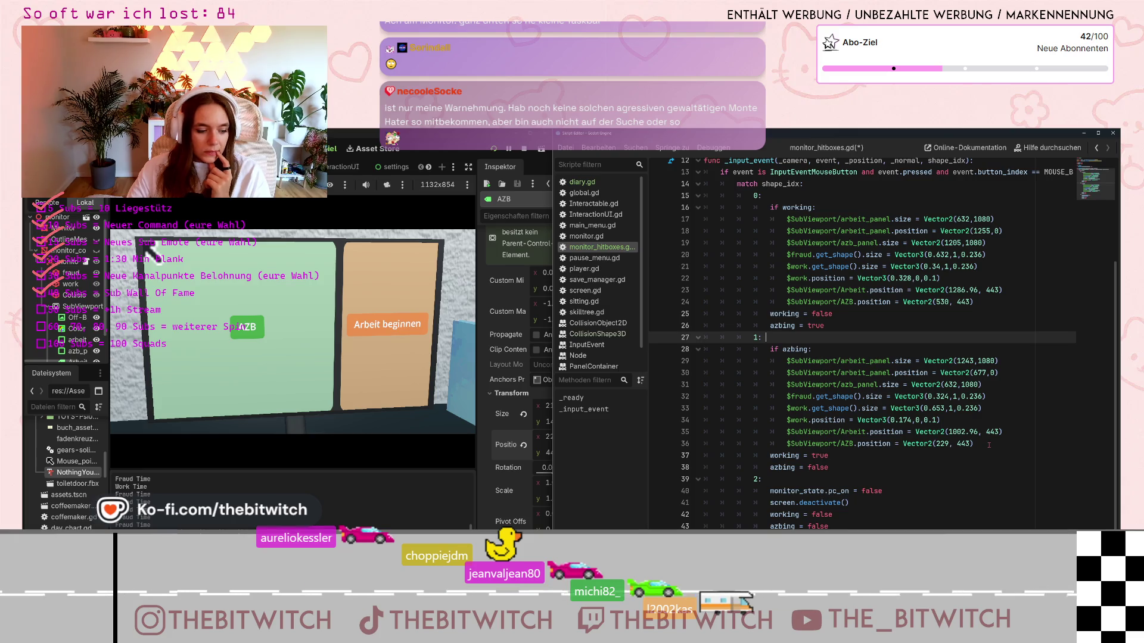
Toggle the AZB and Arbeit panels repeatedly in the running game to test switching
click(386, 357)
click(235, 374)
click(244, 381)
click(253, 388)
click(262, 396)
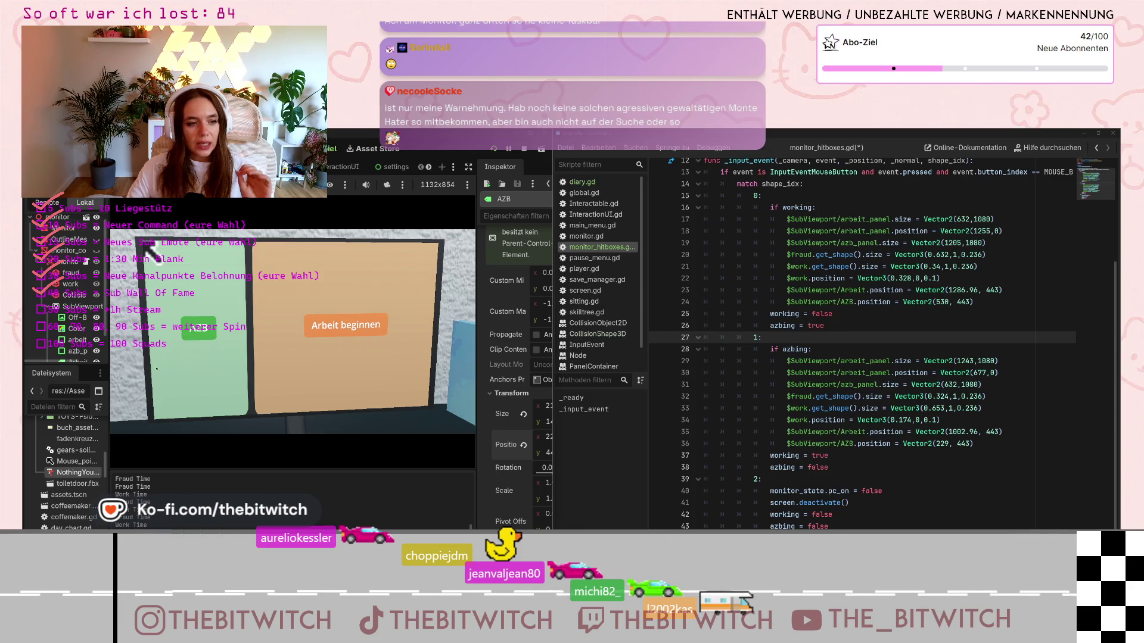
click(229, 365)
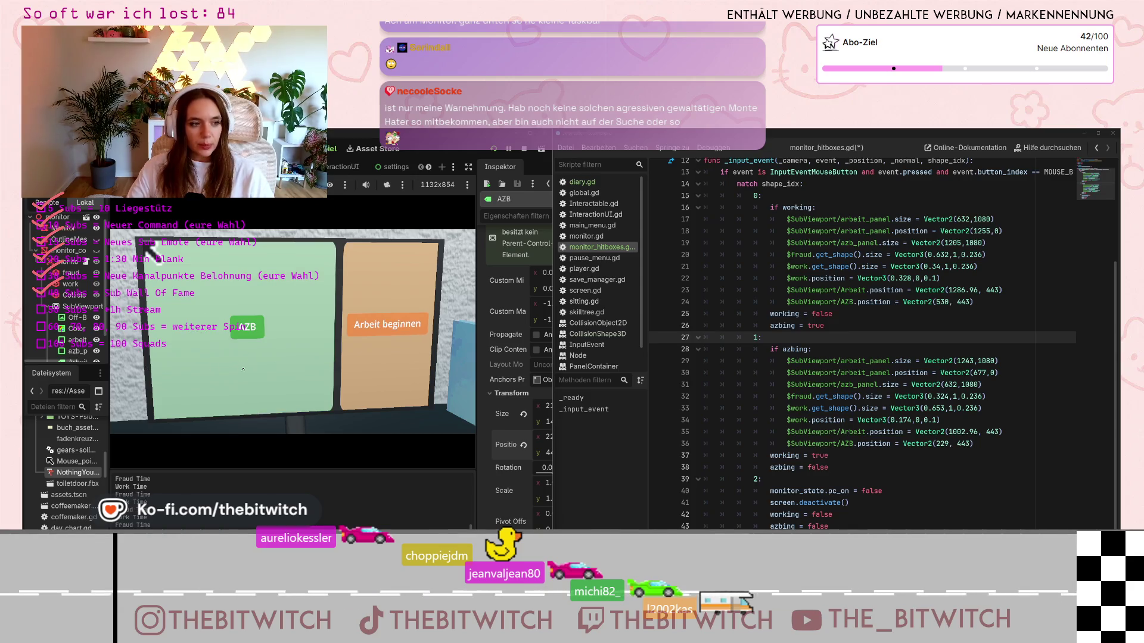
click(411, 367)
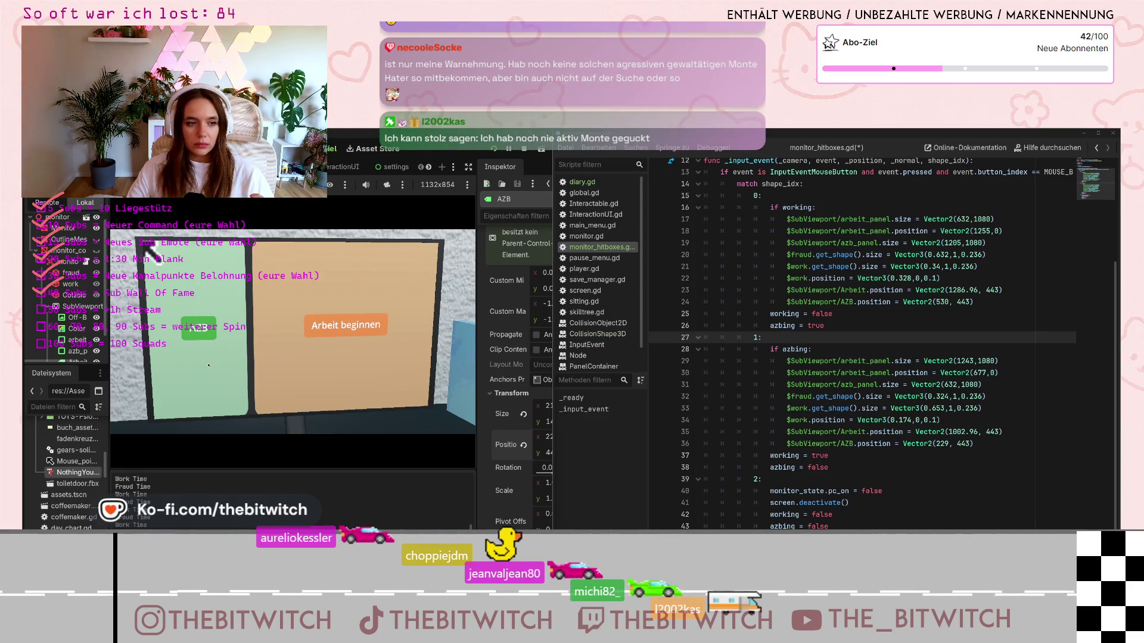
Switch between AZB and Arbeit again, ending on AZB, then select the Arbeit node in the Remote tree
click(379, 331)
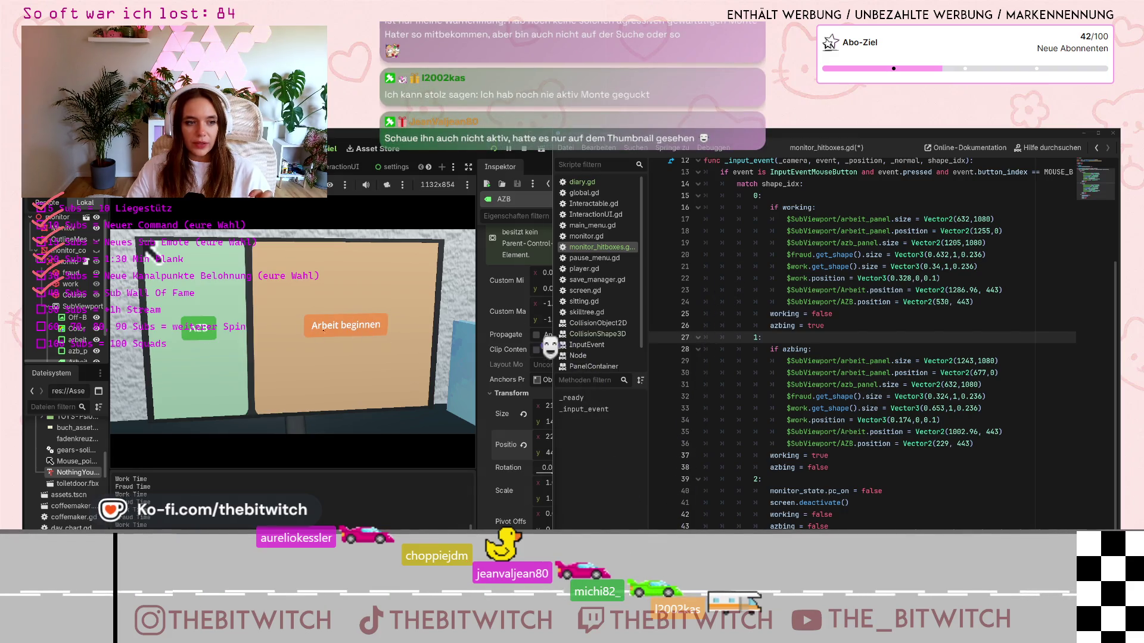
click(189, 324)
click(335, 333)
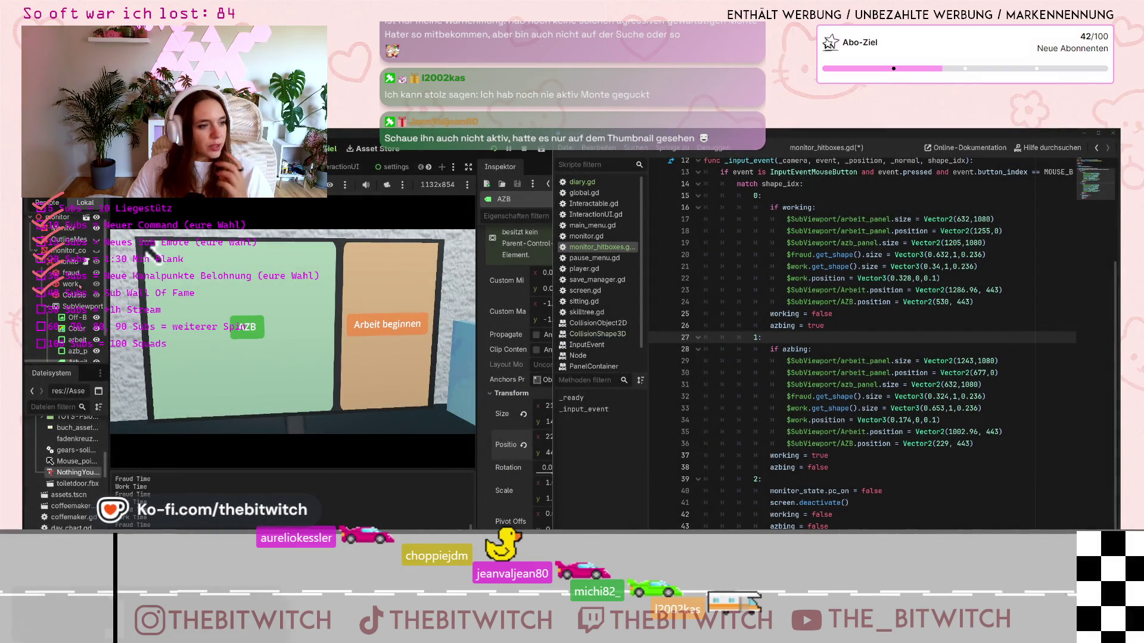
click(78, 336)
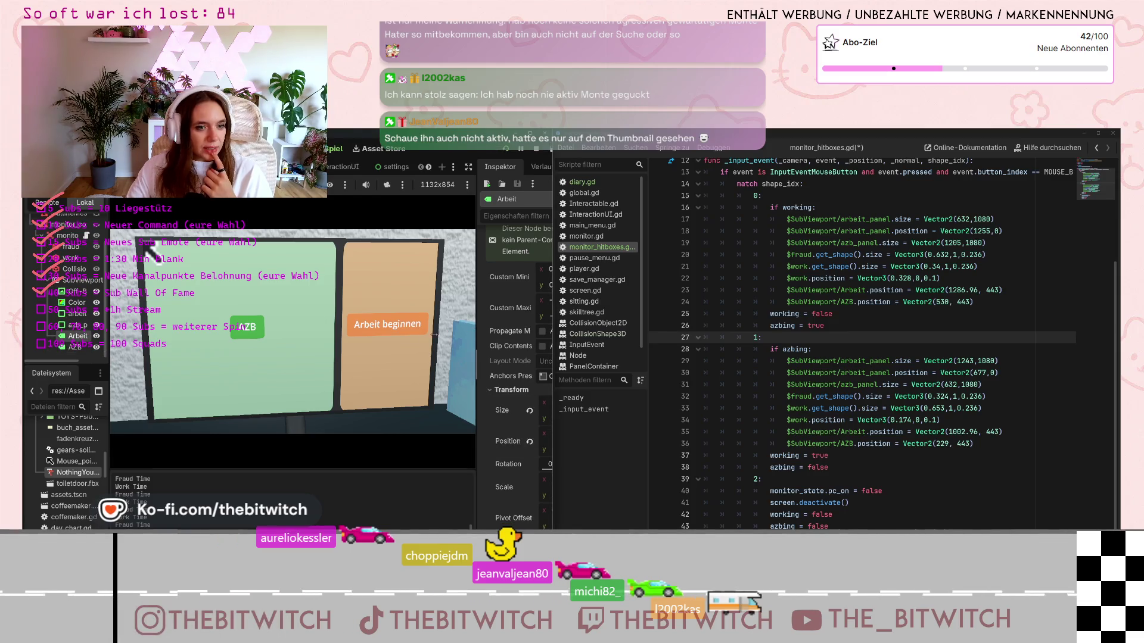
Delete 'beginnen' so the Arbeit label text reads just Arbeit
scroll(516, 298, up, 10)
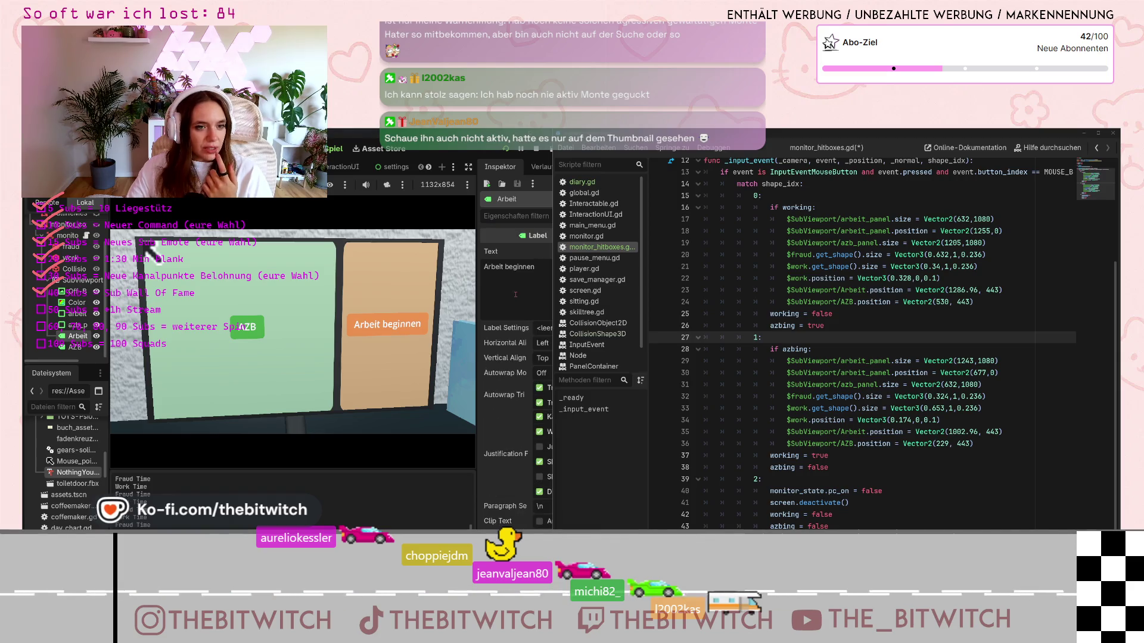
drag(534, 267, 504, 269)
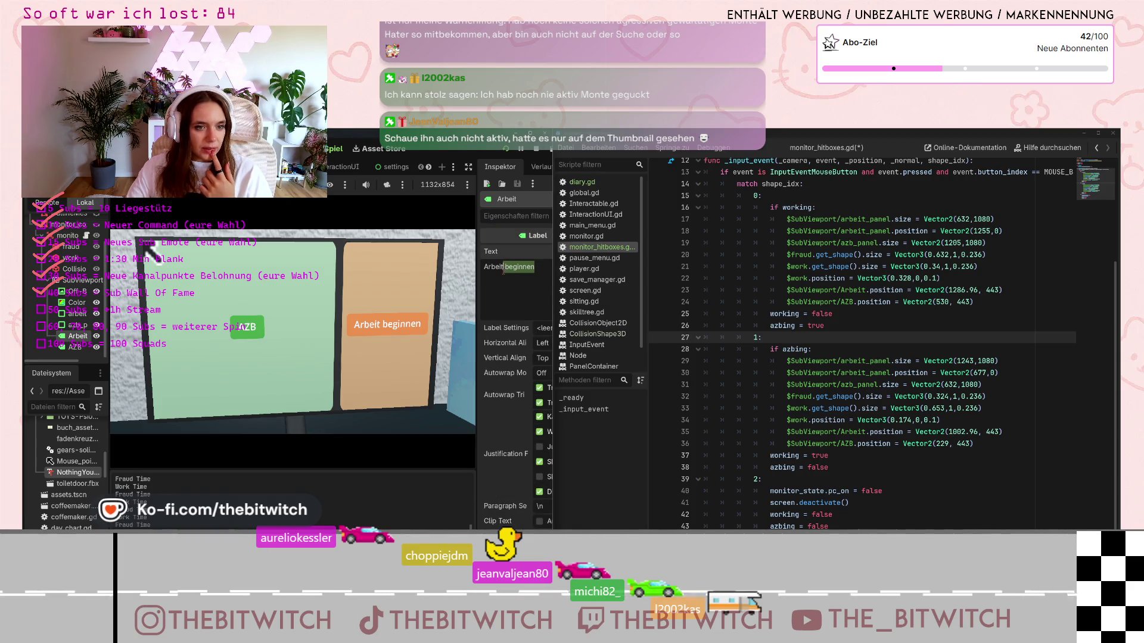
key(BackSpace)
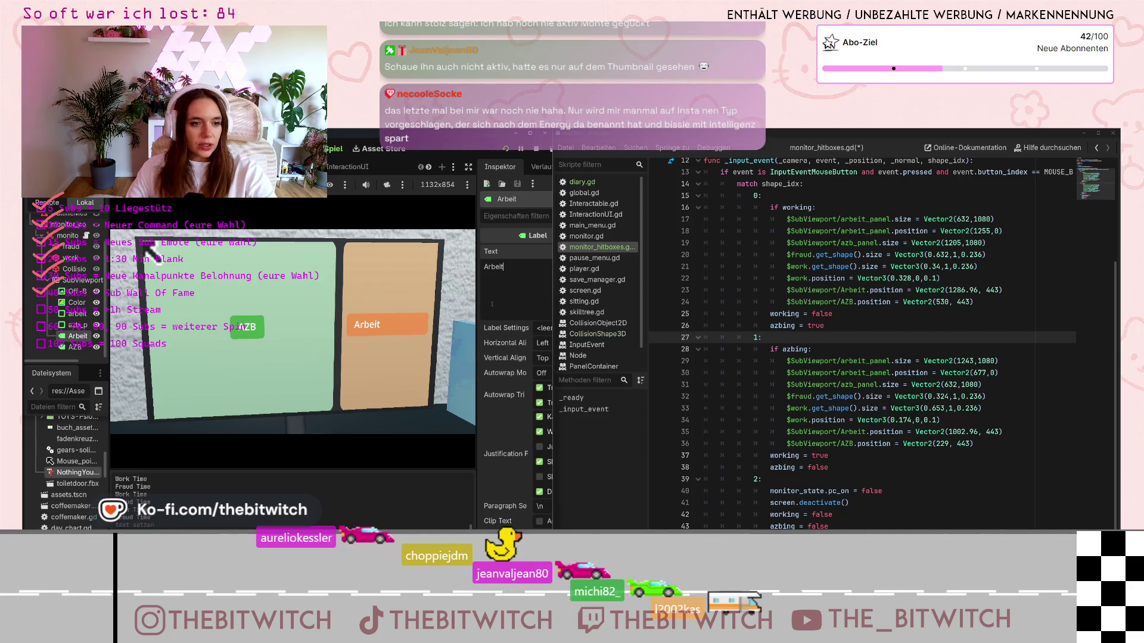
scroll(492, 305, down, 3)
scroll(517, 425, down, 3)
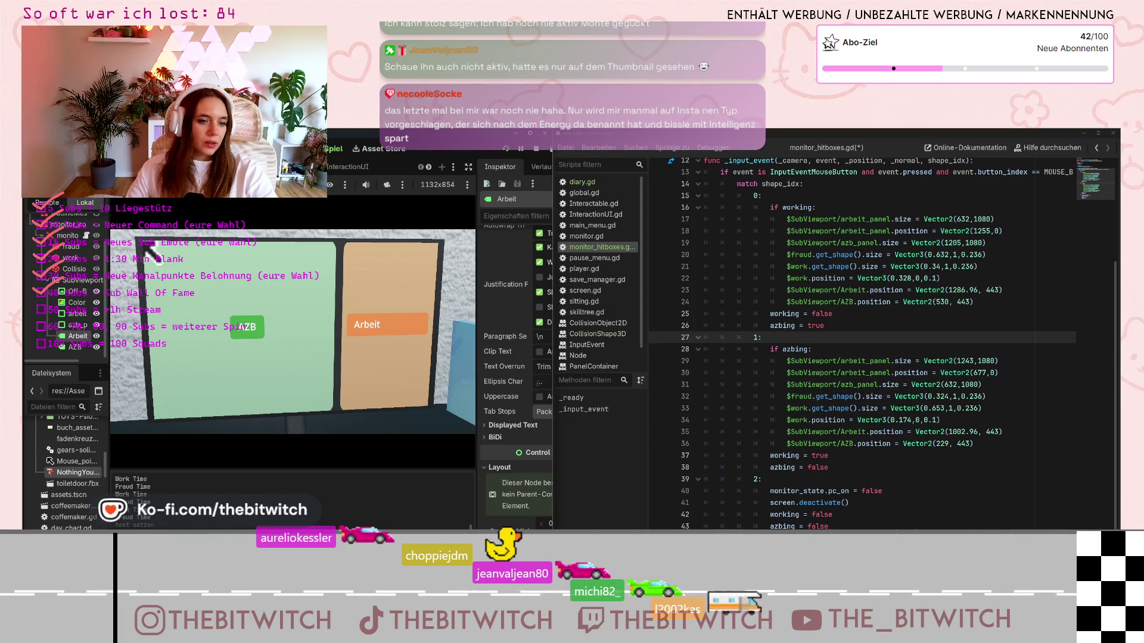
Set the Arbeit panel width to 563, then drag it narrower to about 280
drag(554, 298, 629, 297)
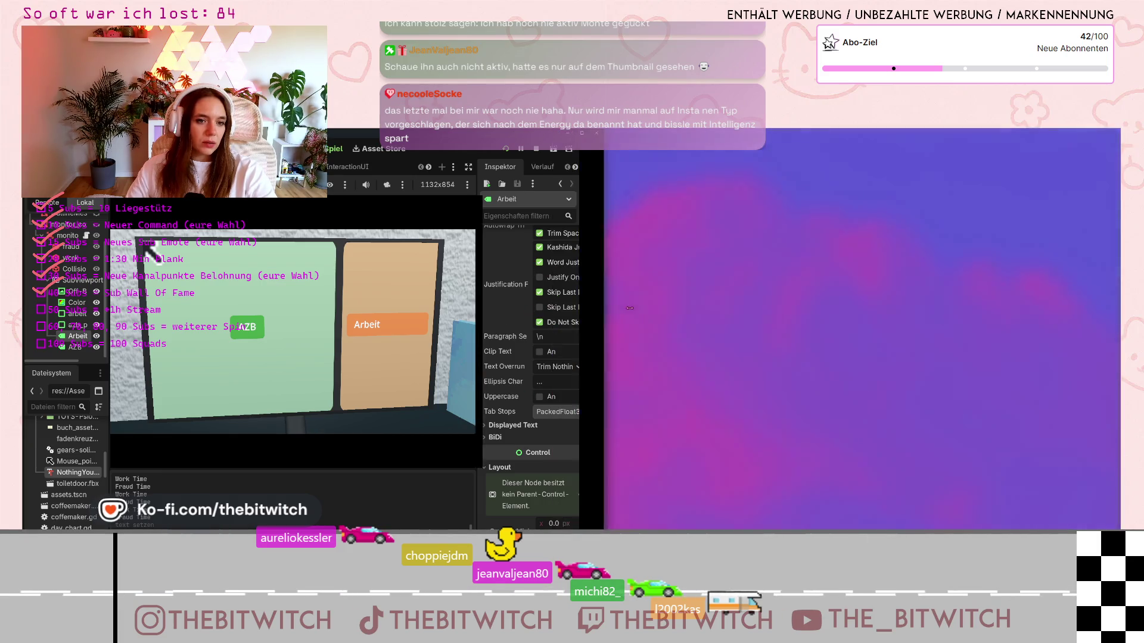
scroll(545, 444, down, 10)
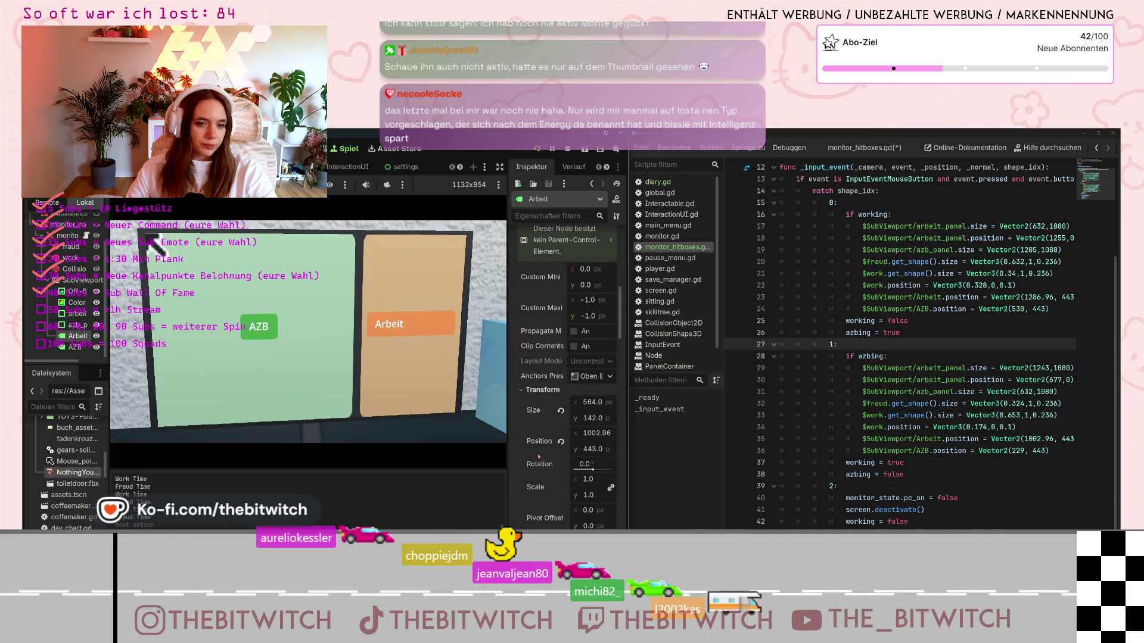
text(563)
key(Return)
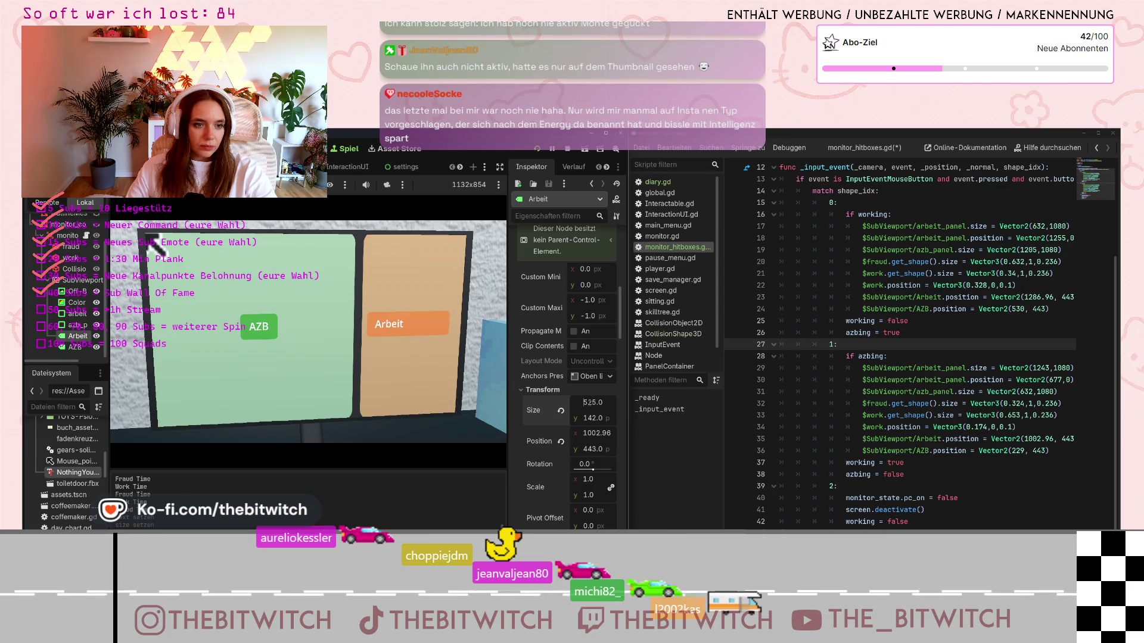
mouse_move(584, 403)
mouse_down()
mouse_move(571, 403)
mouse_move(584, 408)
mouse_up()
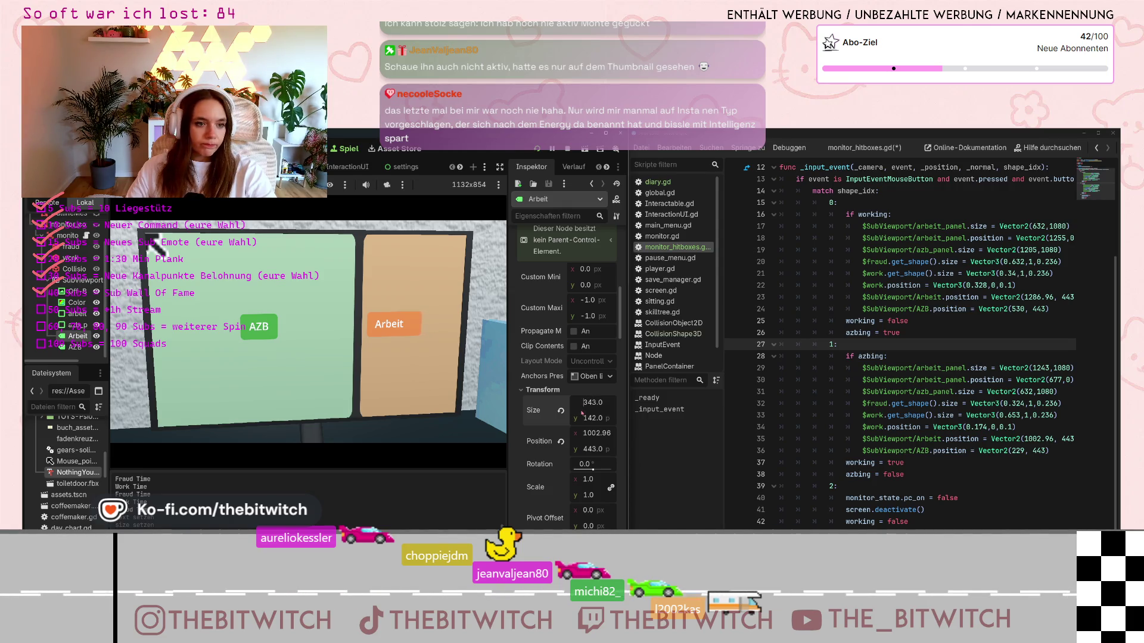
drag(582, 413, 579, 414)
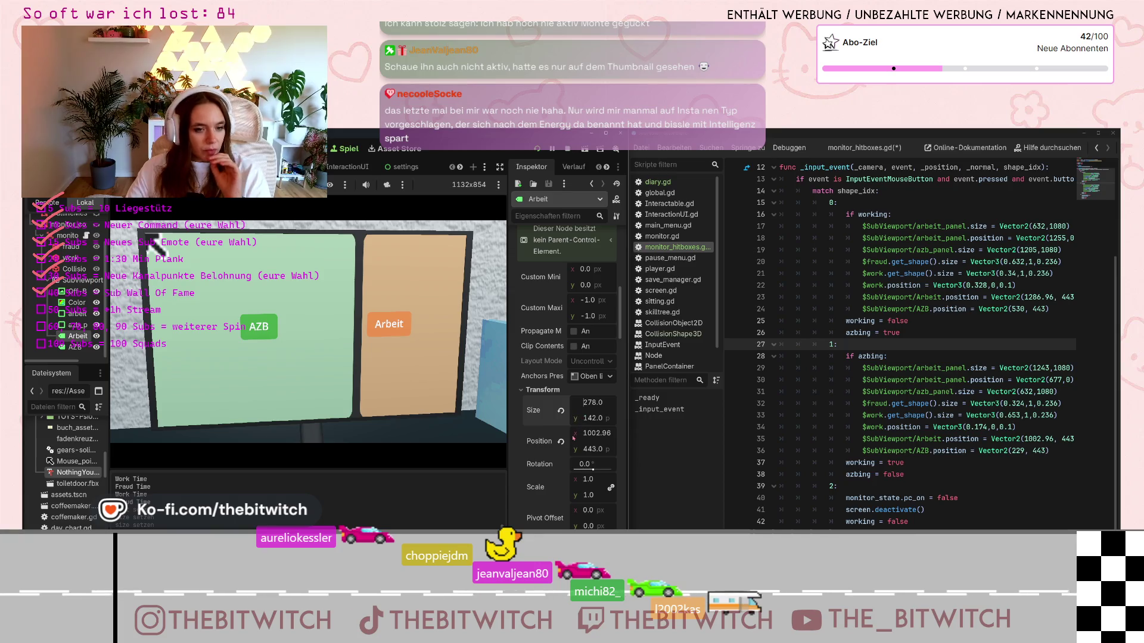
Enter 1001.96 as the Arbeit panel's x position
click(590, 440)
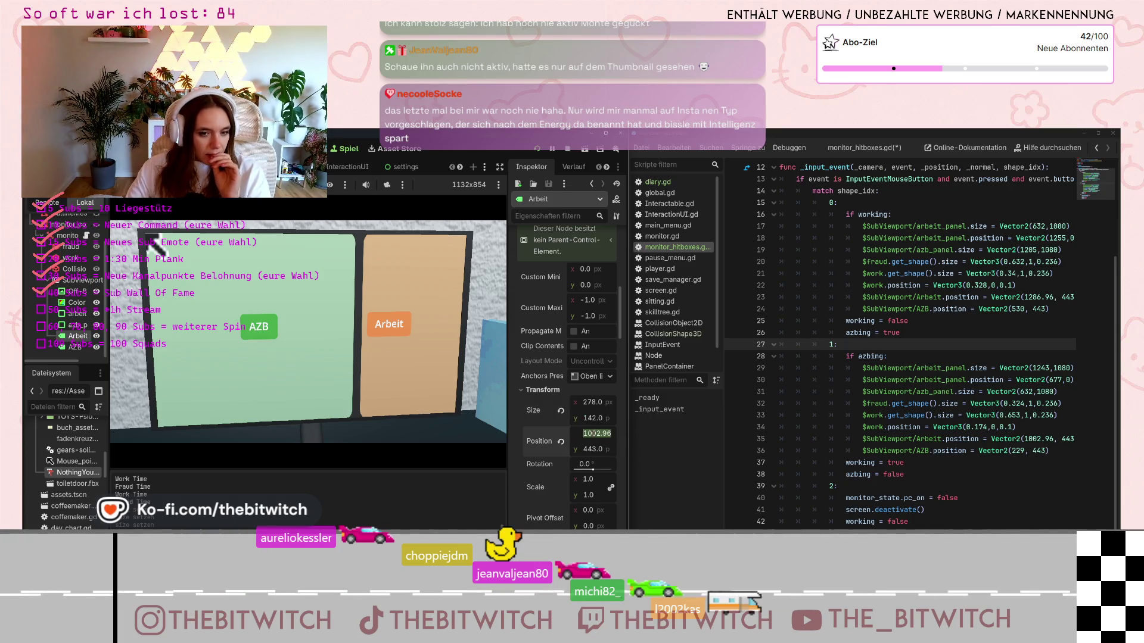
text(1001.96)
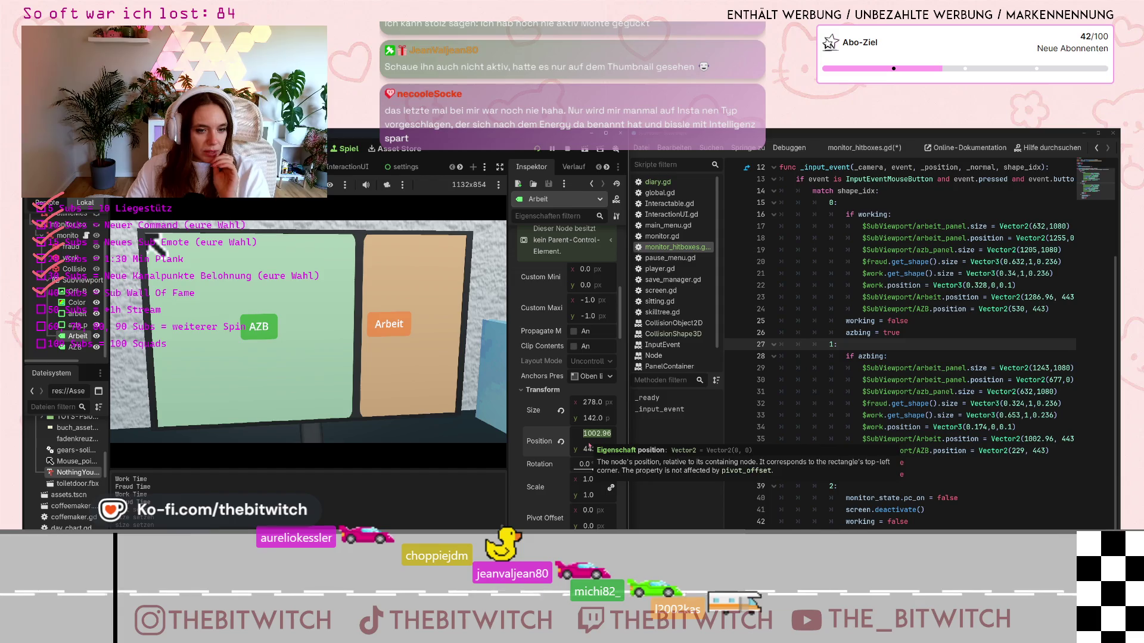
text(1017.96)
key(Return)
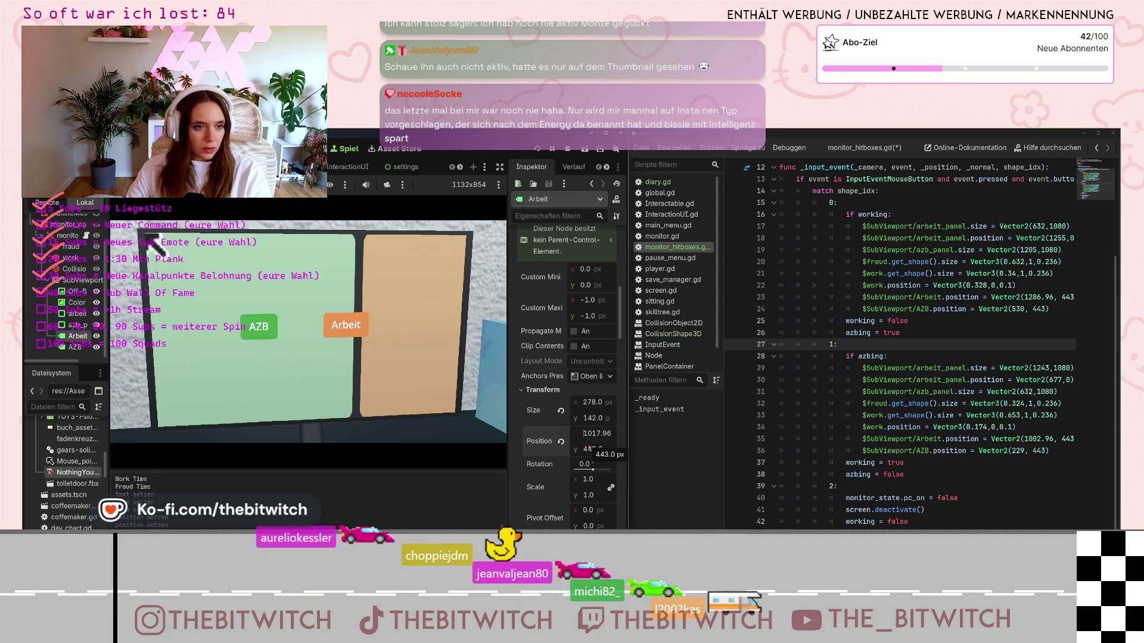
Undo and redo the edits to leave Arbeit at 278 × 142, and view the 3D monitor scene
key(ctrl+z)
key(ctrl+z)
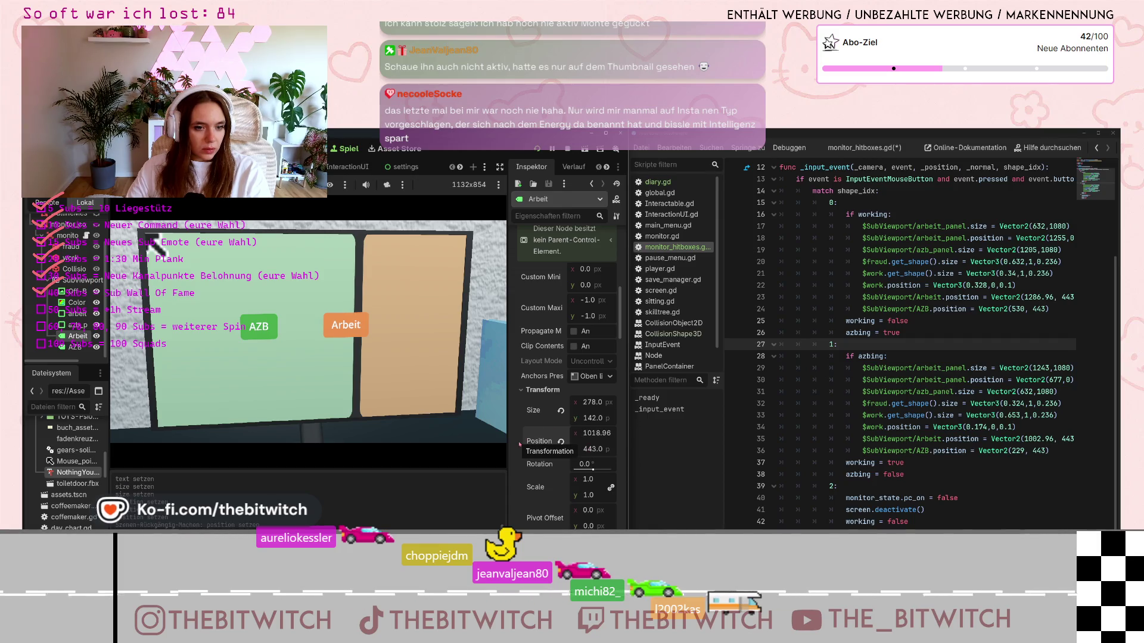
key(ctrl+z)
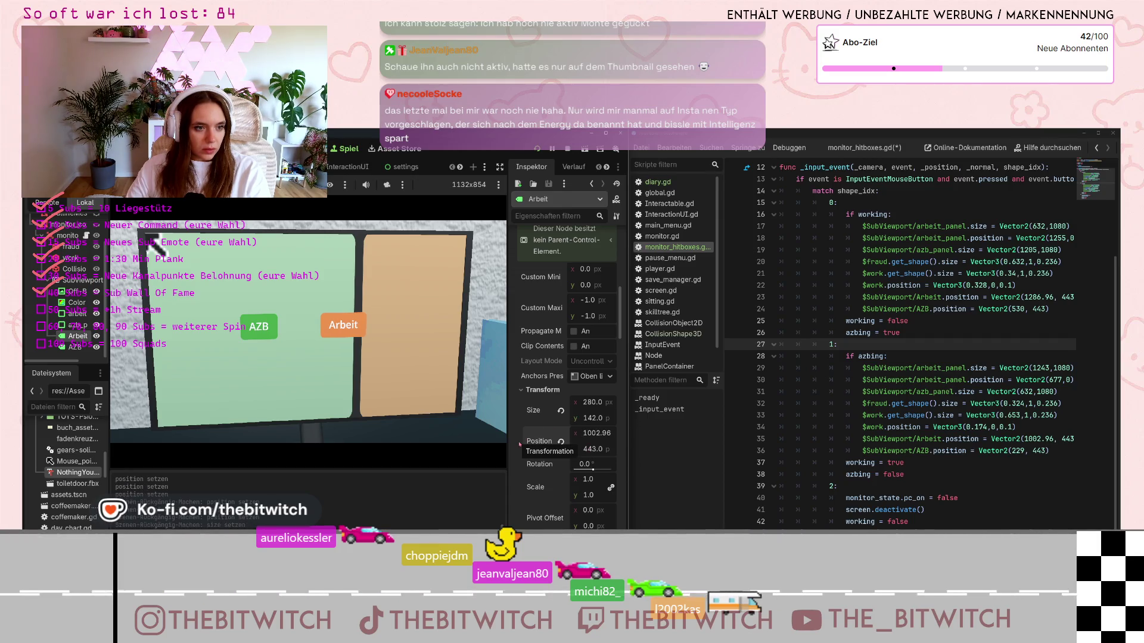
key(ctrl+z)
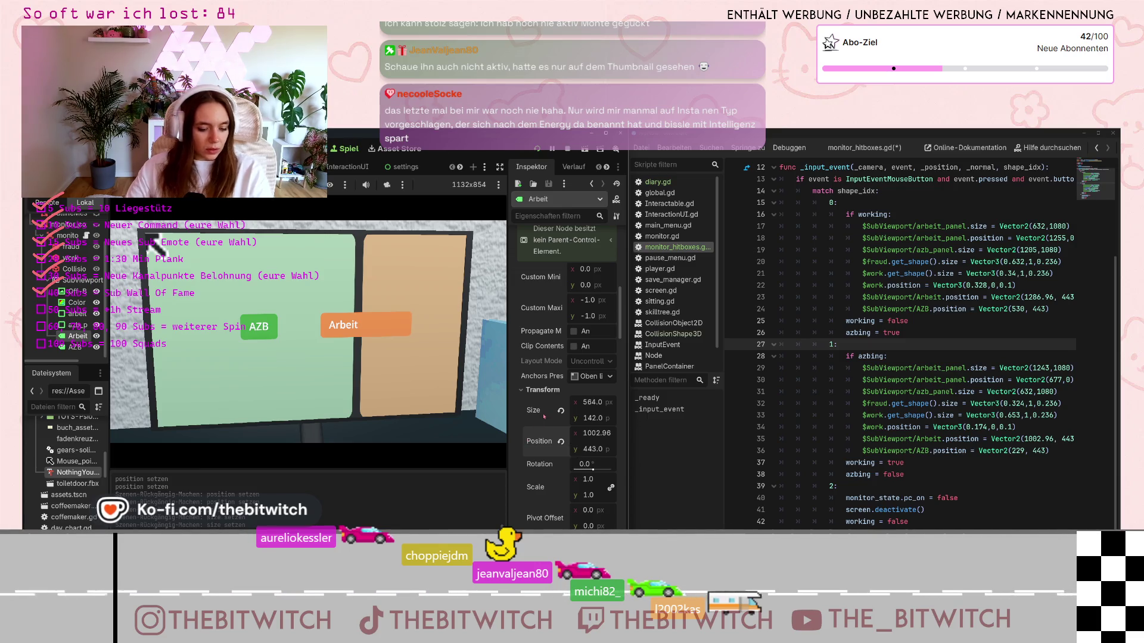
key(ctrl+shift+z)
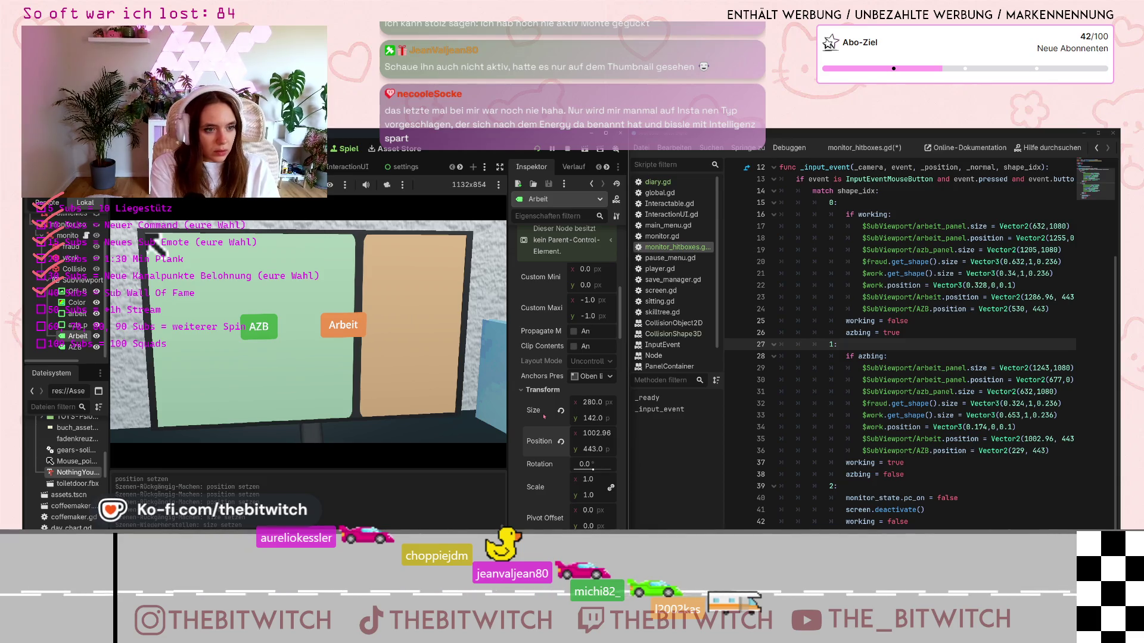
key(ctrl+z)
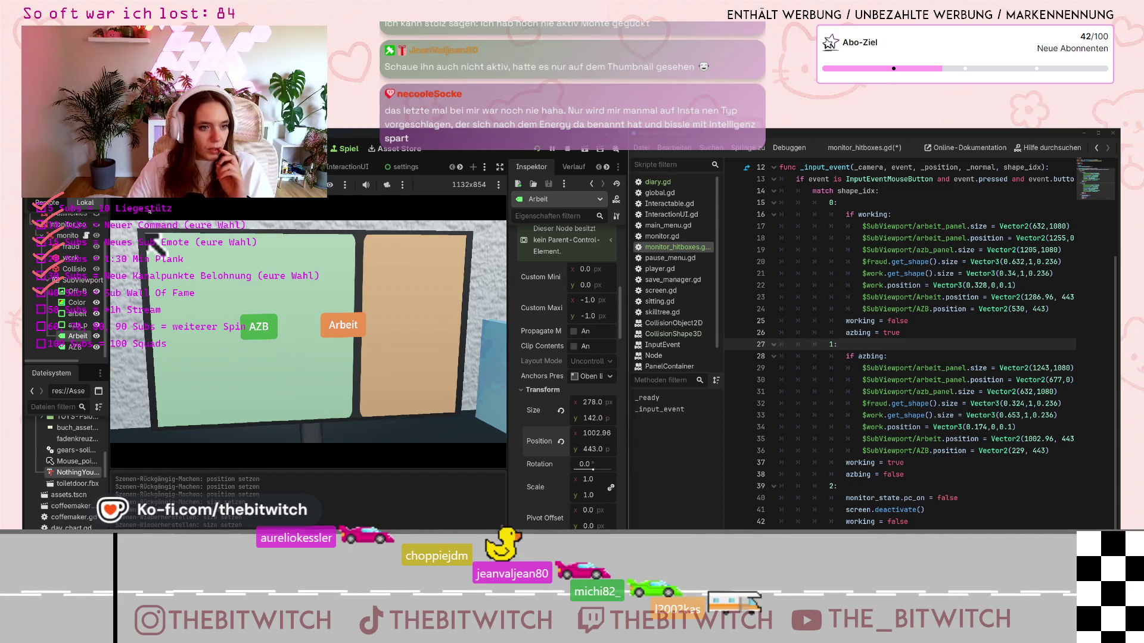
click(321, 148)
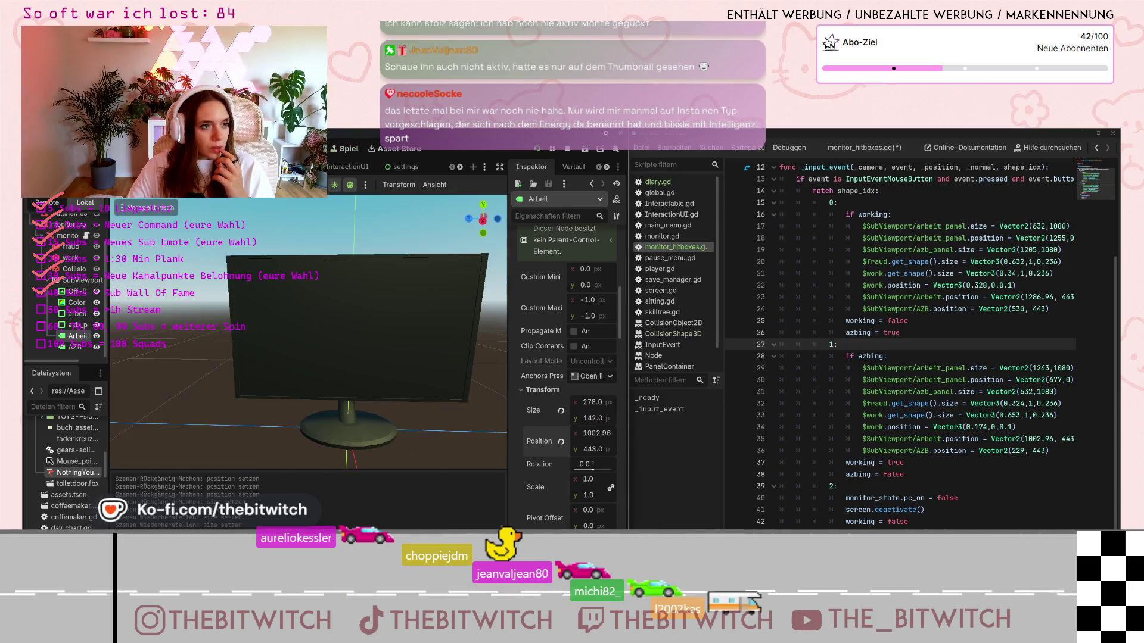
Unhide the panel node with its eye icon and step the Arbeit Position x up to 1164
scroll(65, 268, up, 1)
click(96, 242)
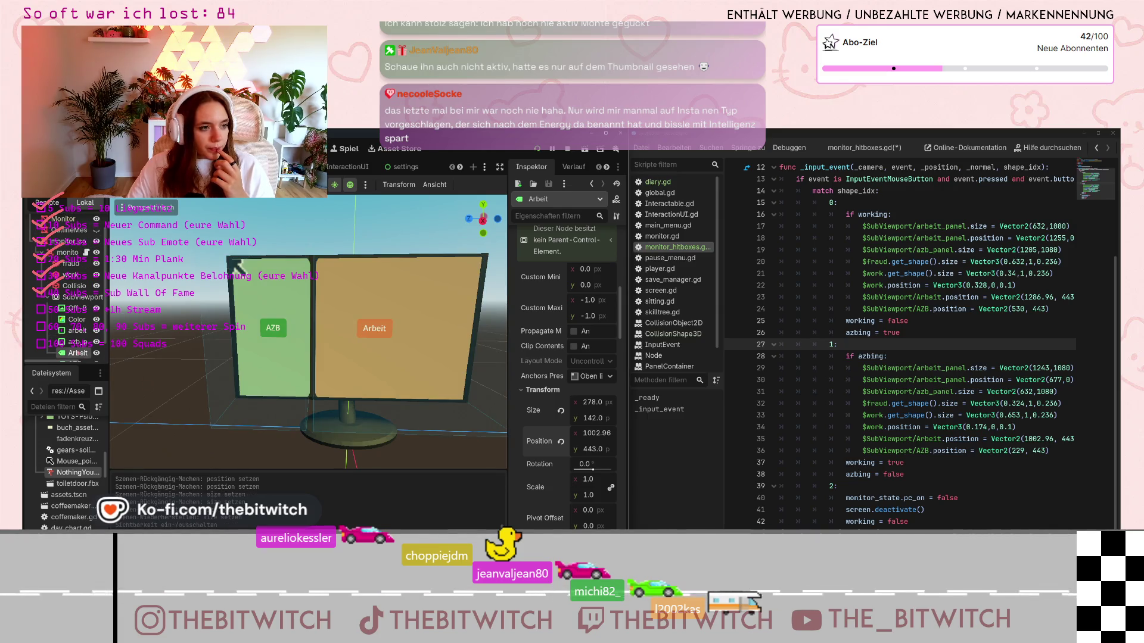
text(1003)
drag(592, 433, 595, 433)
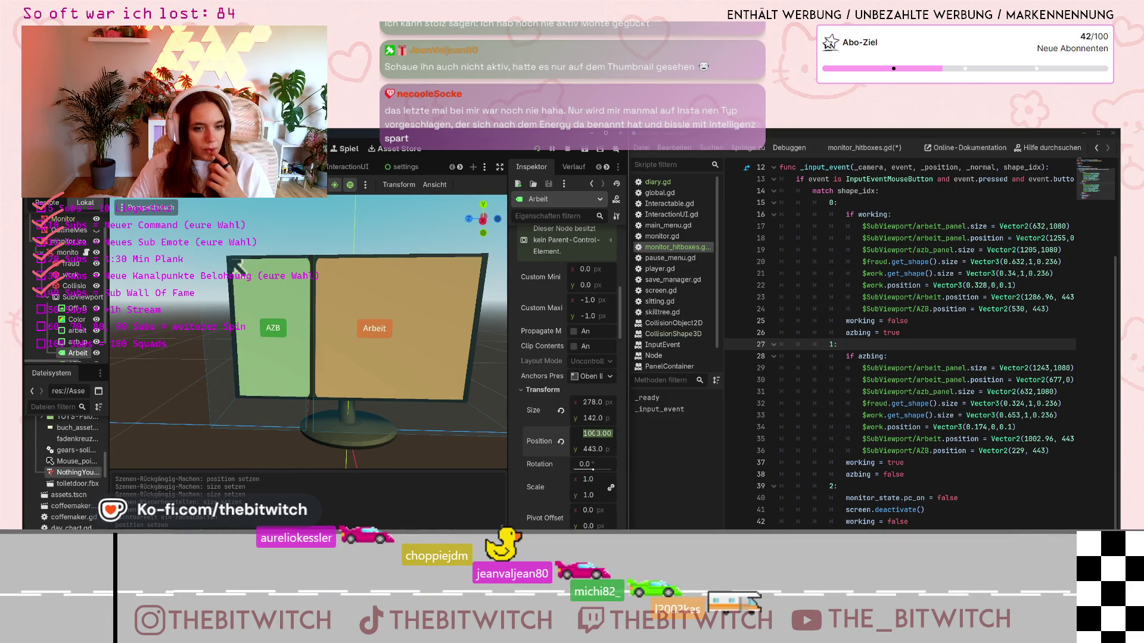
key(Up)
key(Up)
key(Up)
key(Up)
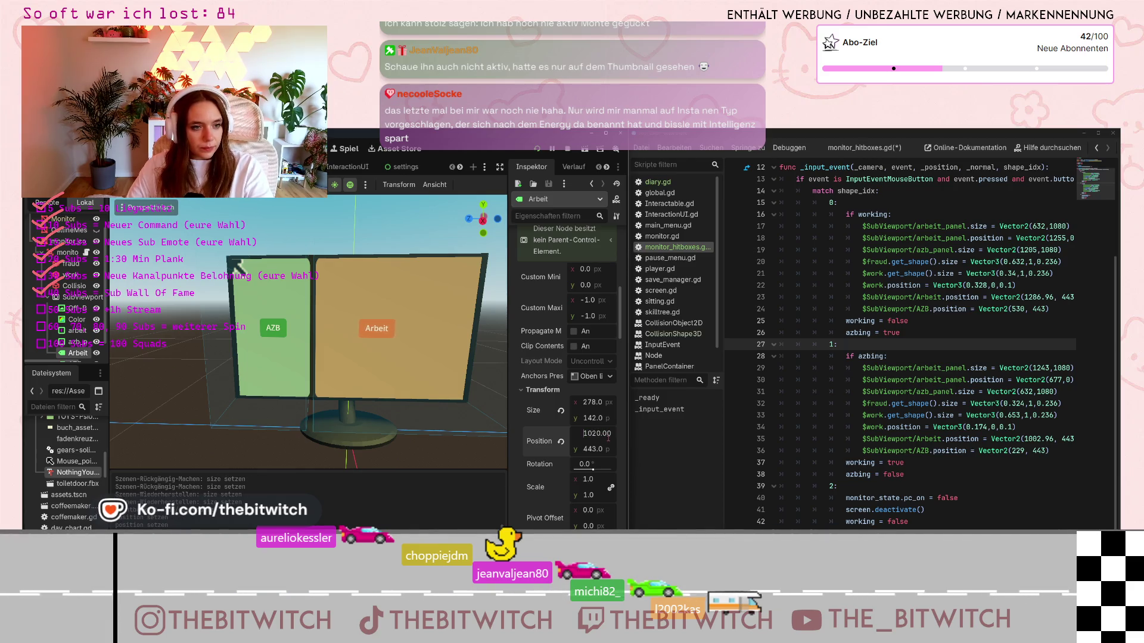
key(Up)
key(Up)
key(Up)
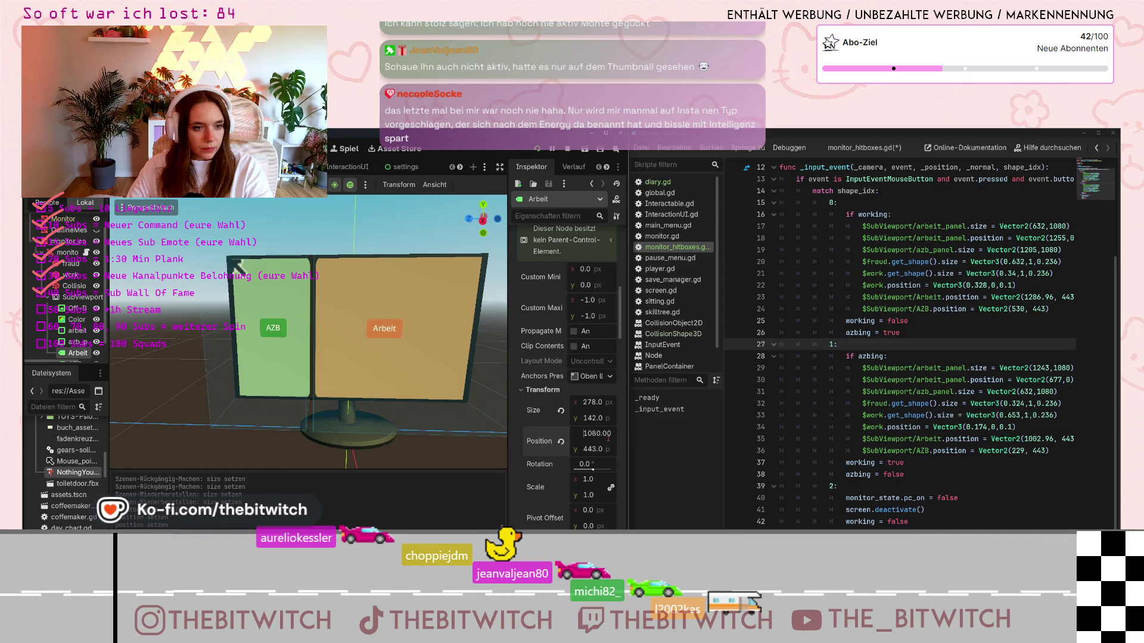
key(Up)
key(Up)
key(Up)
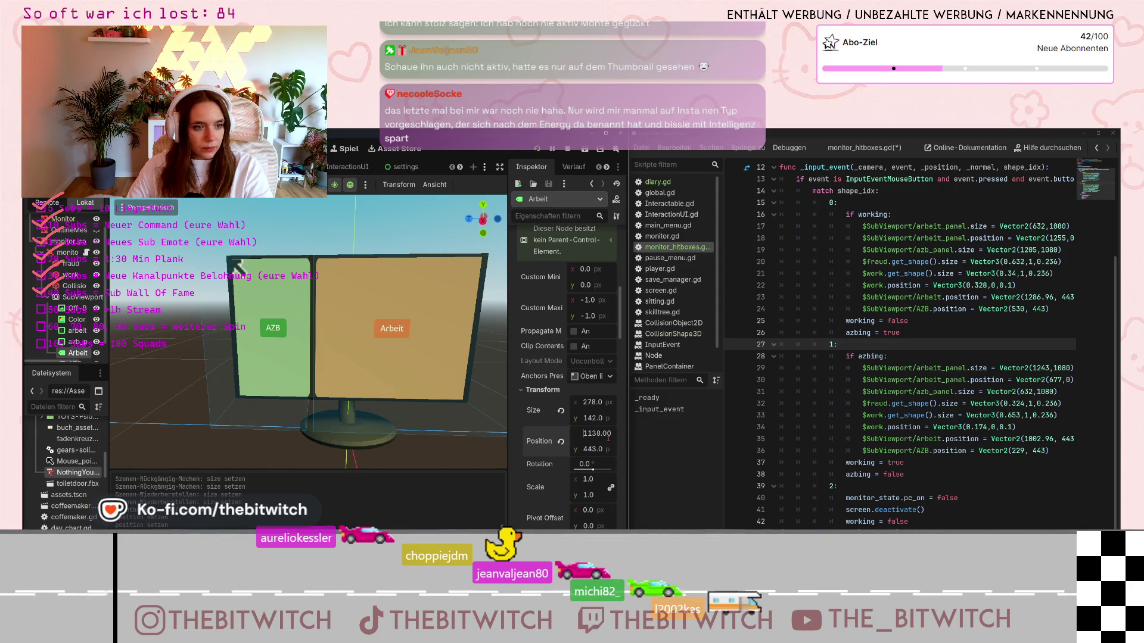
key(Up)
key(Up)
key(Up)
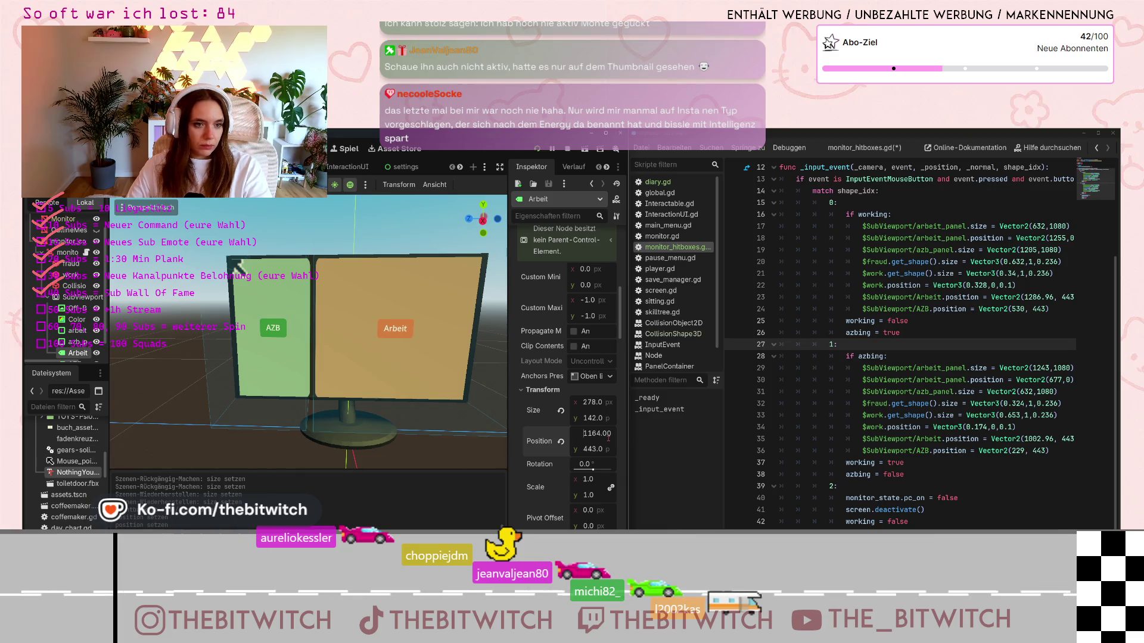
key(Down)
key(Down)
key(Up)
key(Up)
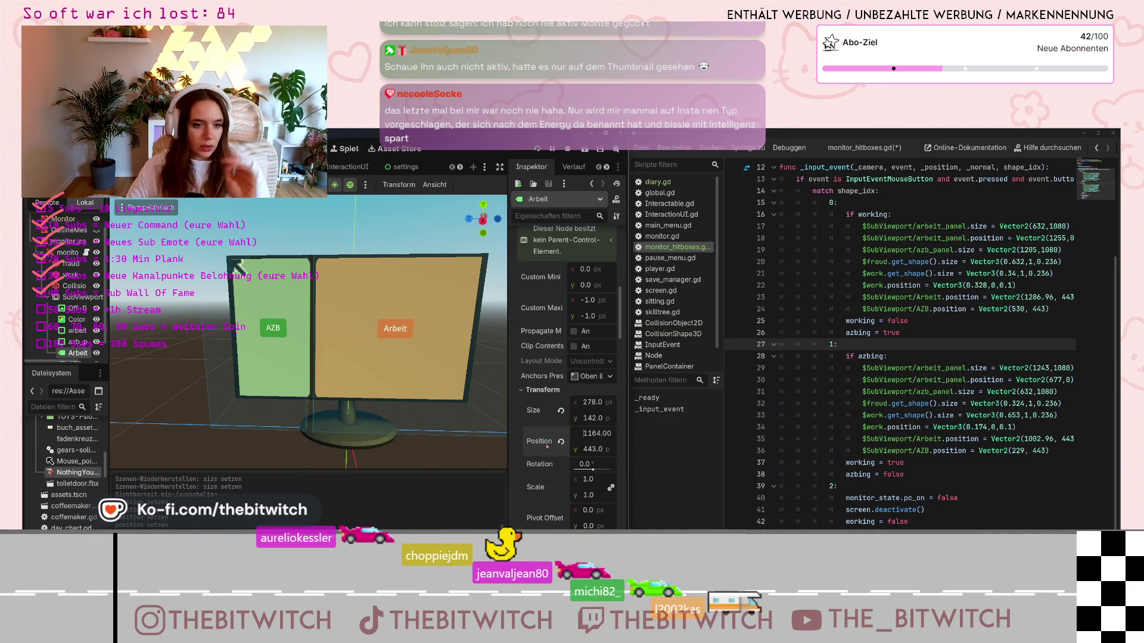
double_click(592, 433)
key(ctrl+c)
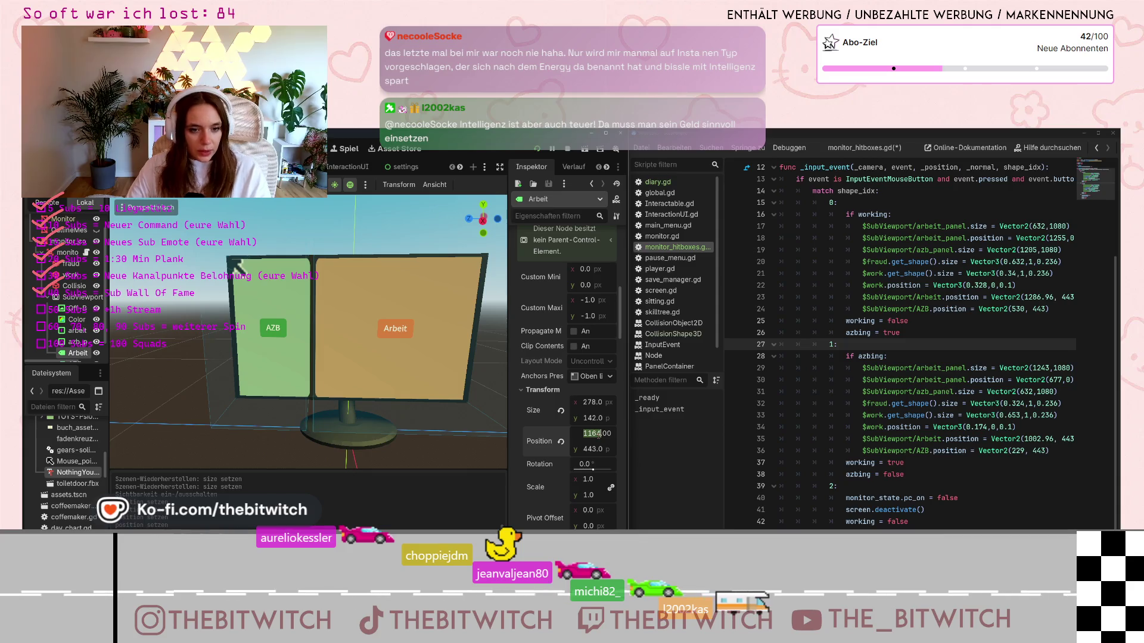
click(1003, 439)
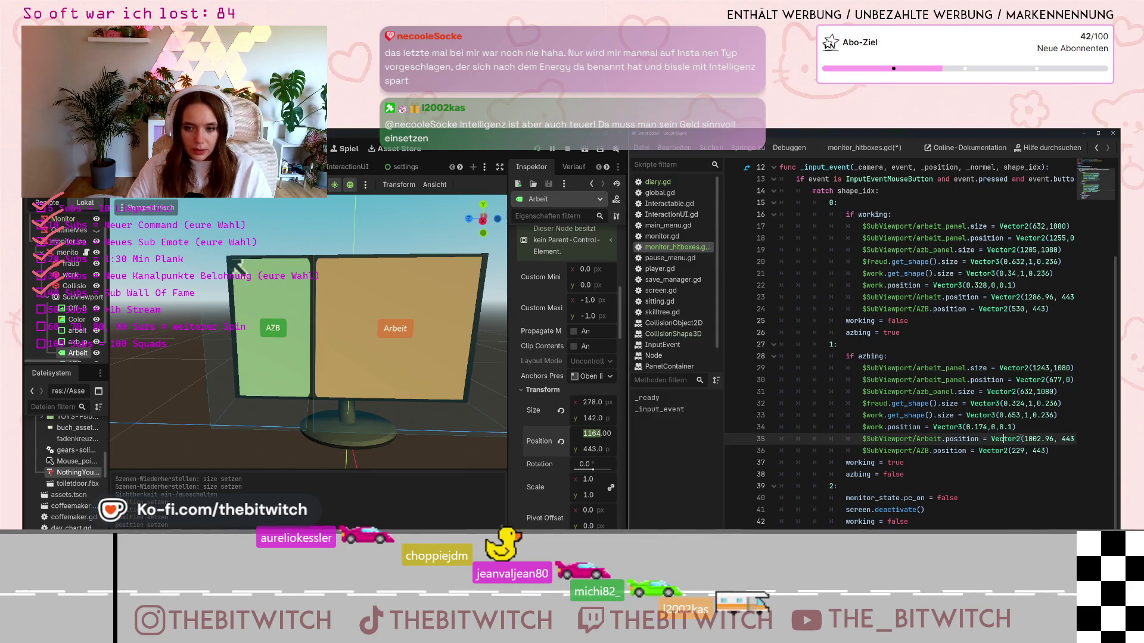
Replace the 1002.96 x value on line 35 with 1164
double_click(1028, 439)
drag(1049, 439, 1053, 439)
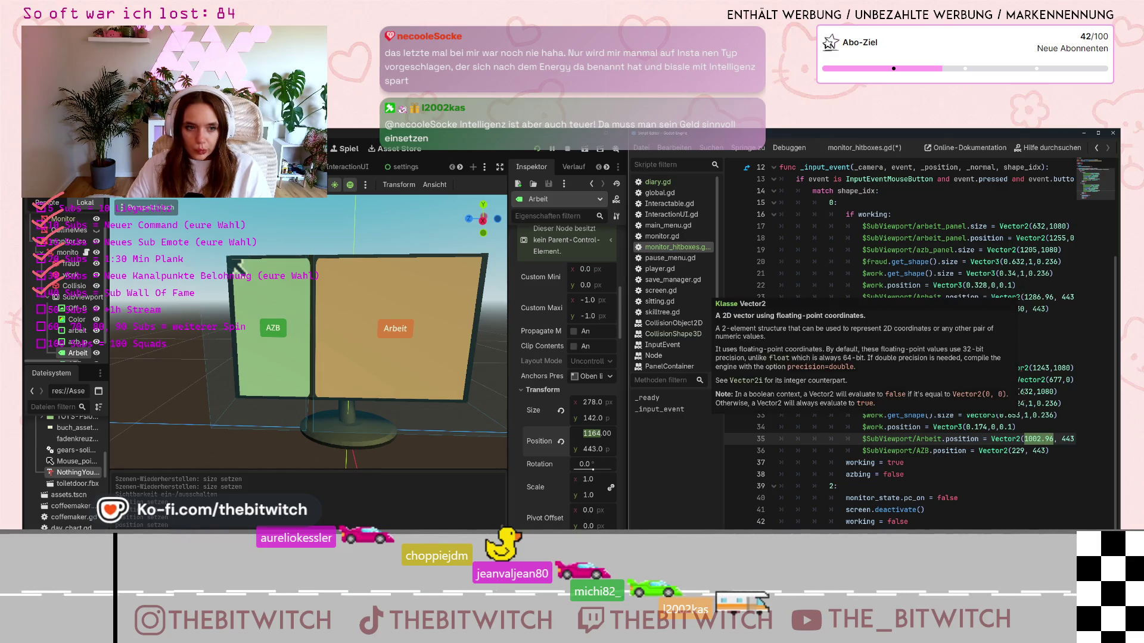
key(Down)
drag(1025, 439, 1053, 439)
key(ctrl+v)
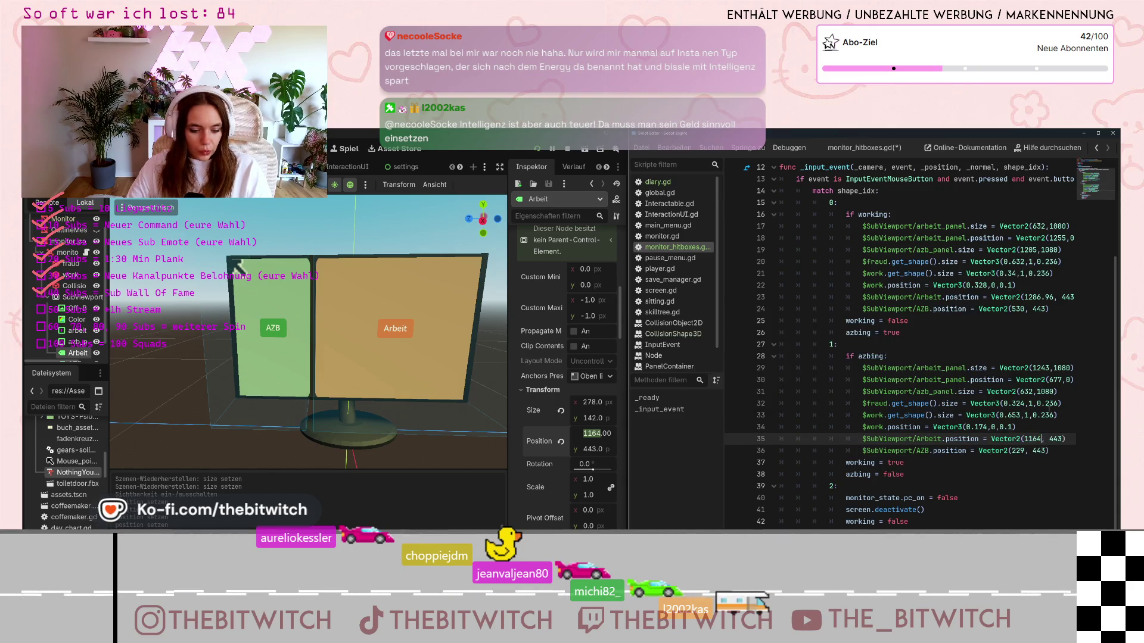
click(1048, 392)
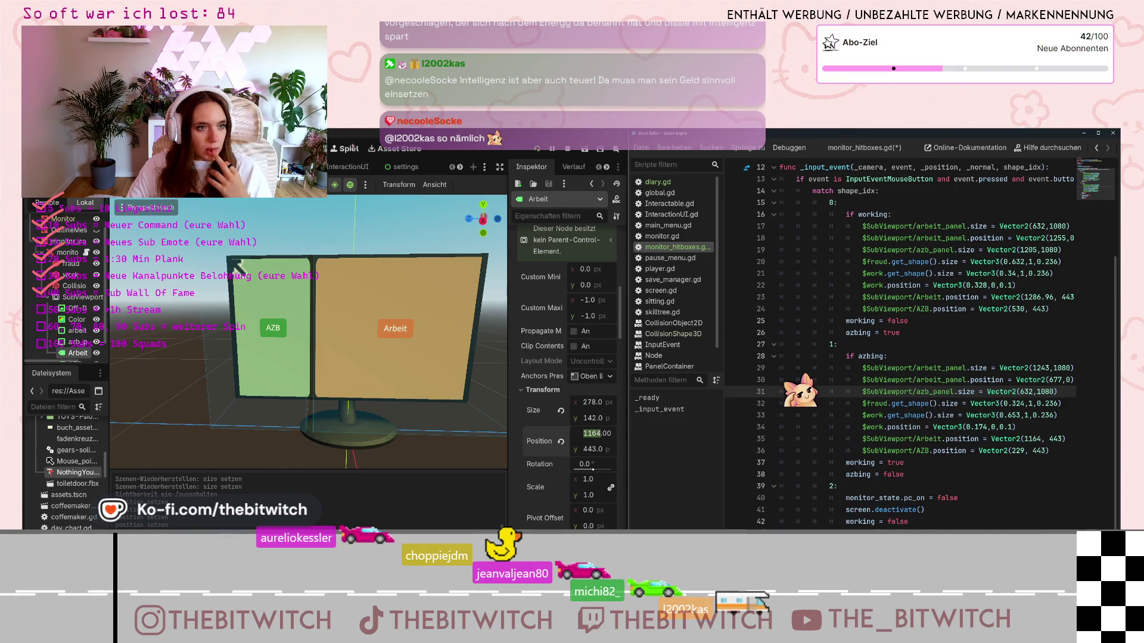
Run the game with F5, set line 23's Arbeit x value to 1432, then stop with F8
key(F5)
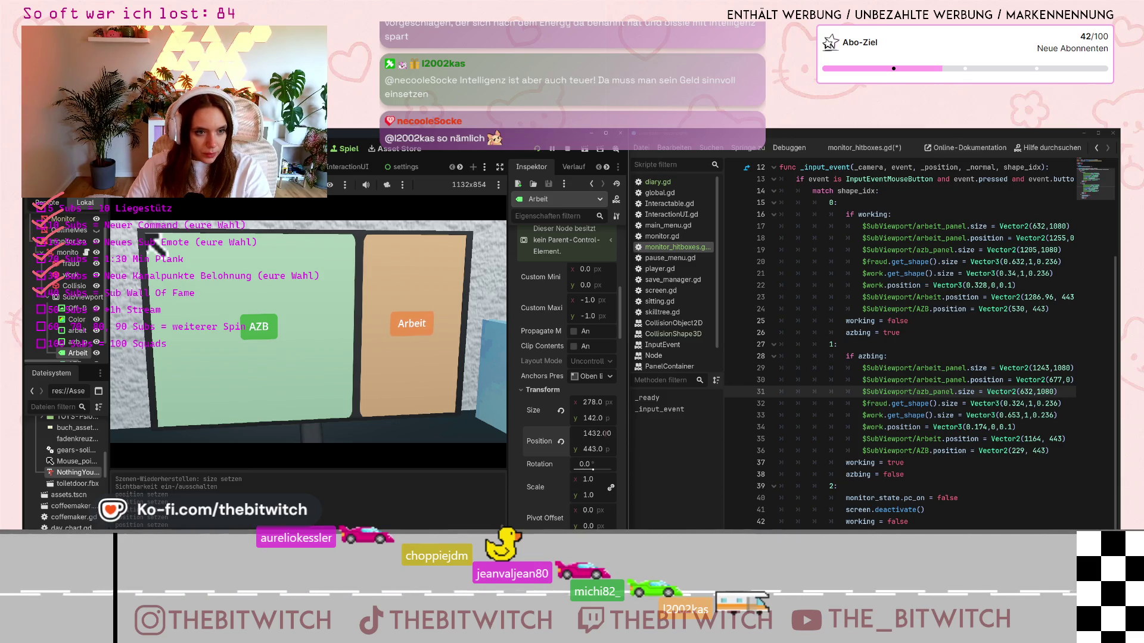
double_click(582, 433)
key(ctrl+c)
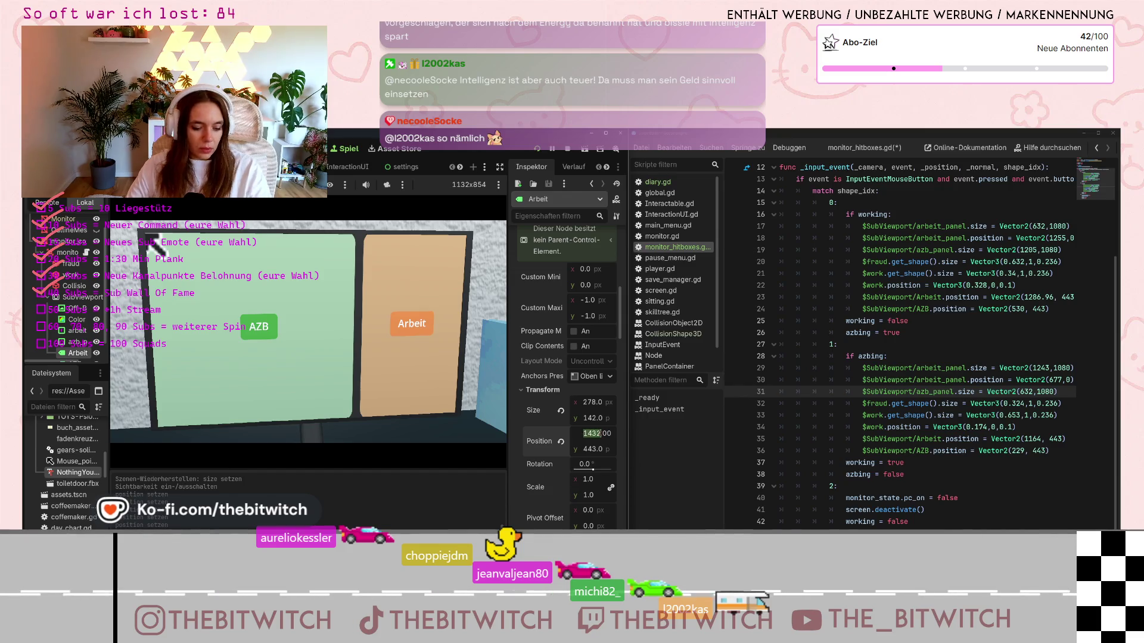
click(1033, 297)
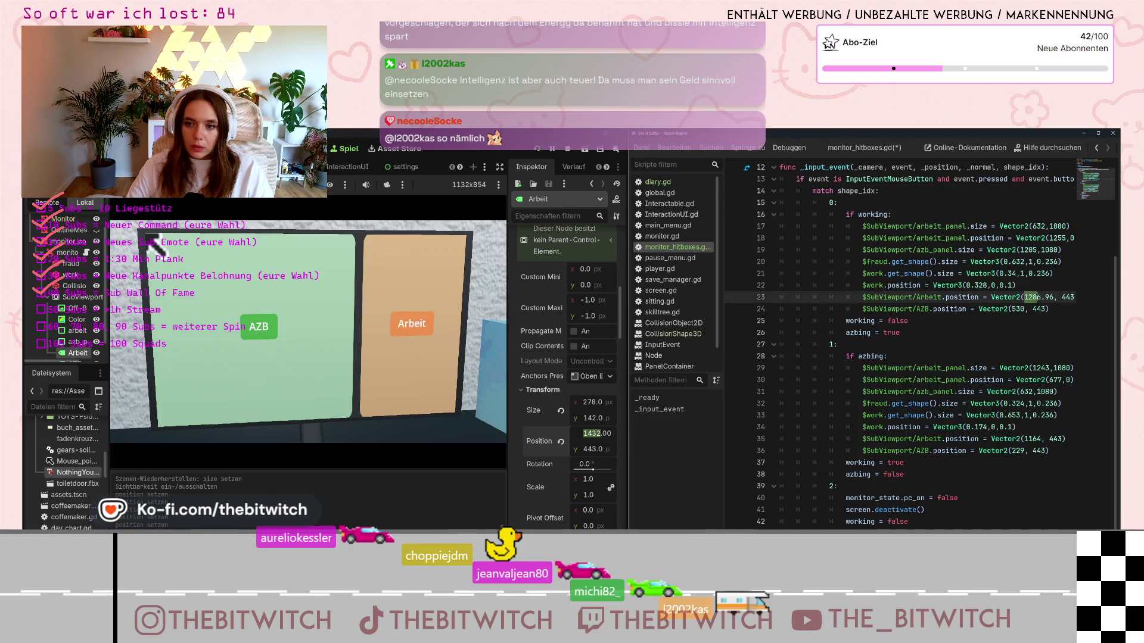
key(ctrl+v)
click(486, 496)
key(ctrl+z)
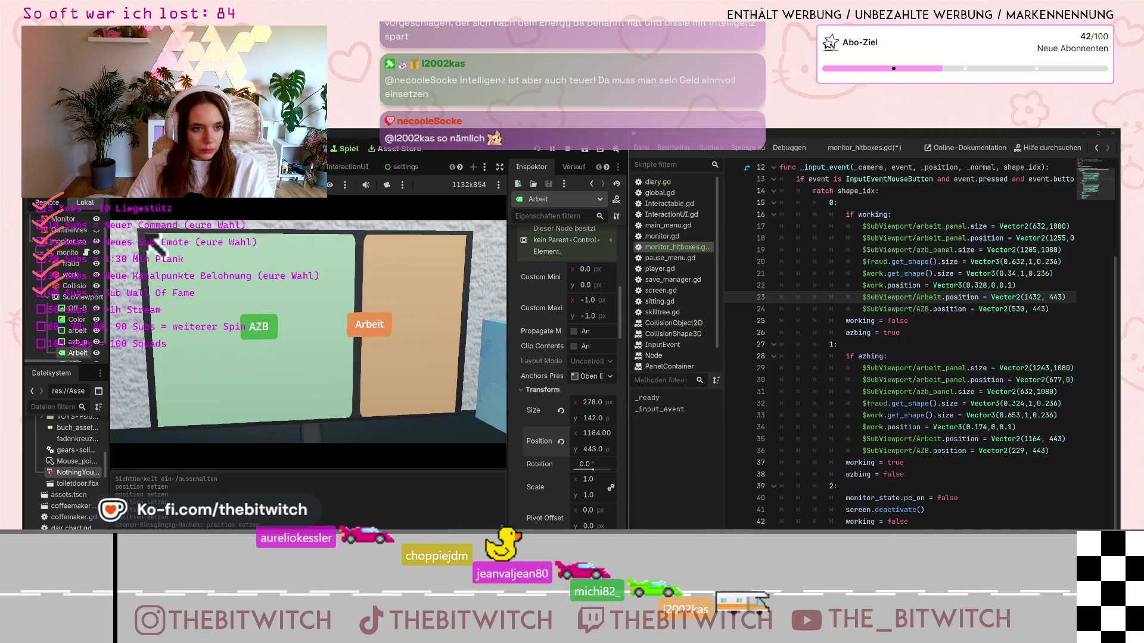
key(F8)
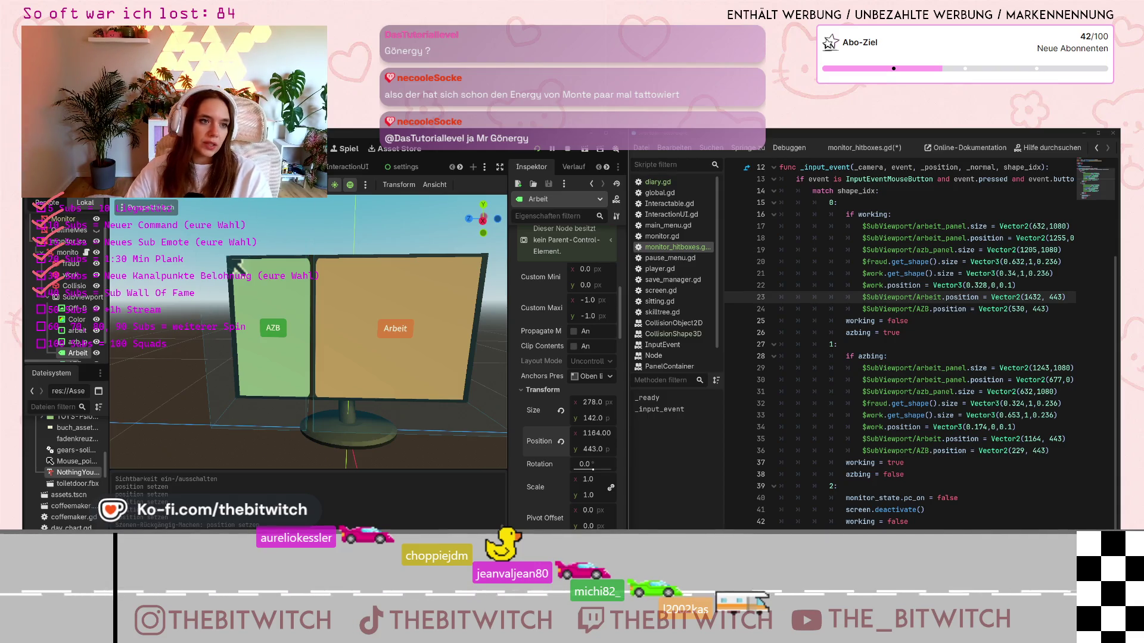
Try the Arbeit and AZB panels, then restart the game with the latest script and start playing
click(366, 374)
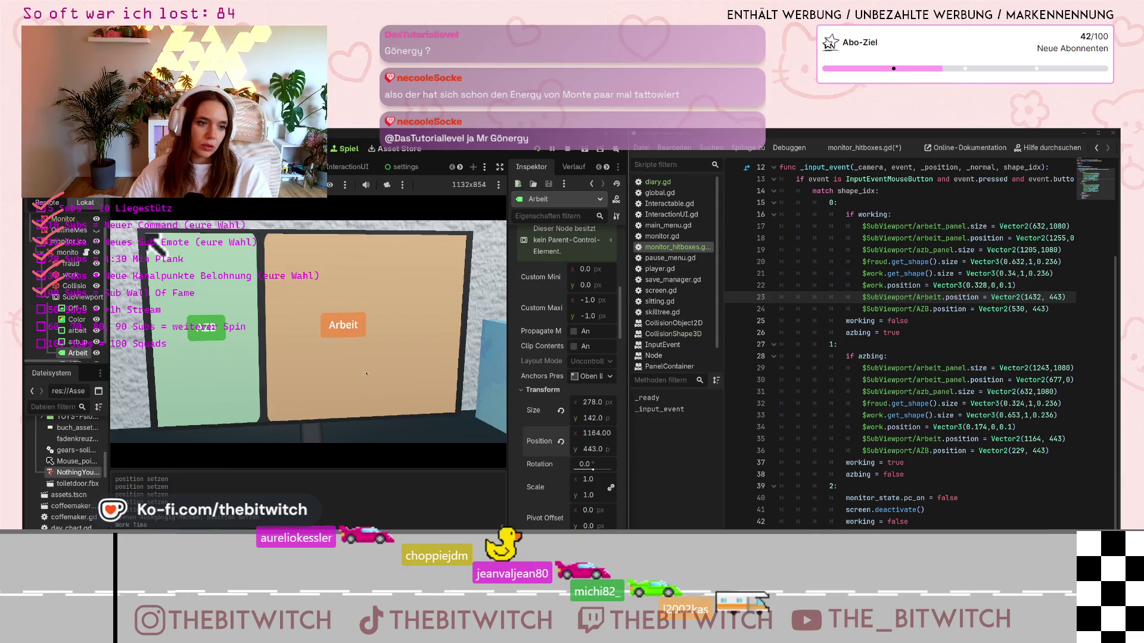
click(252, 375)
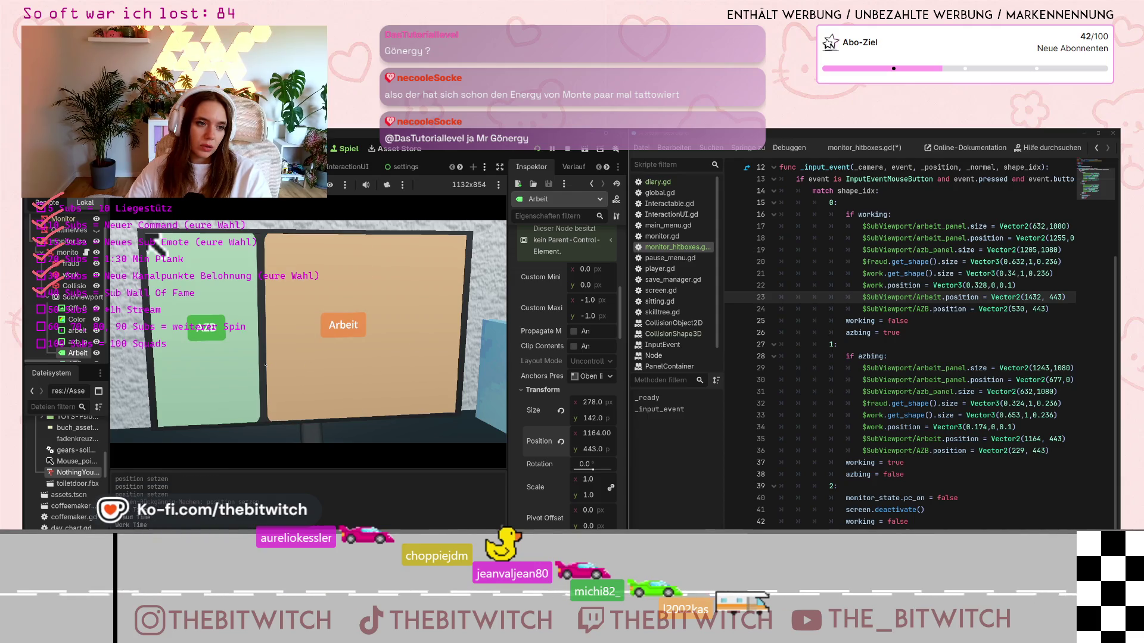
click(537, 149)
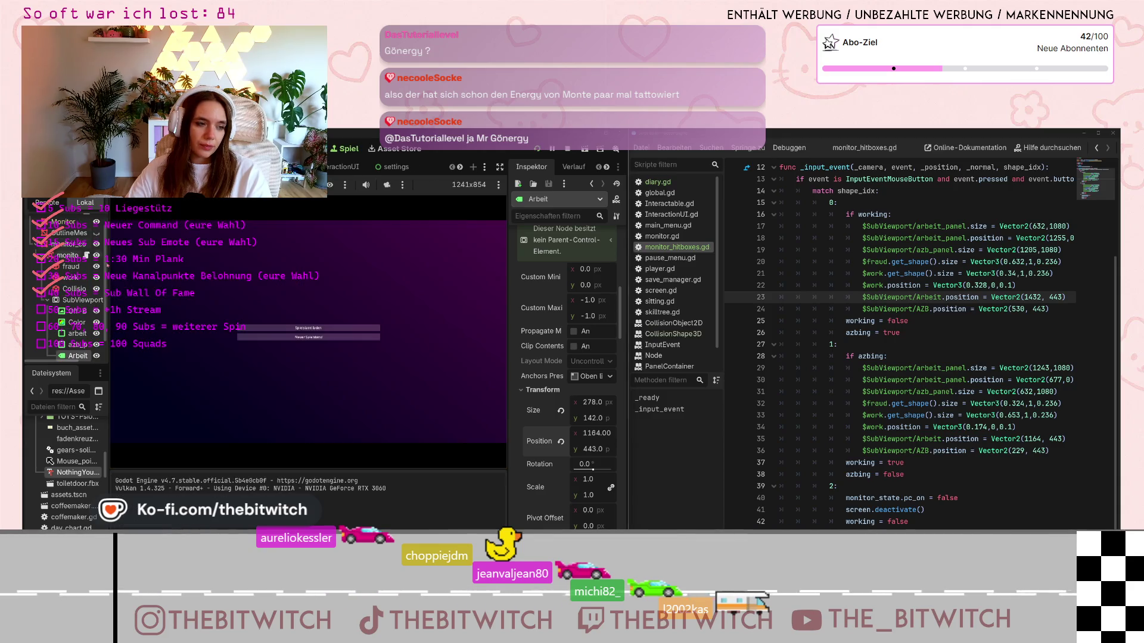
click(289, 335)
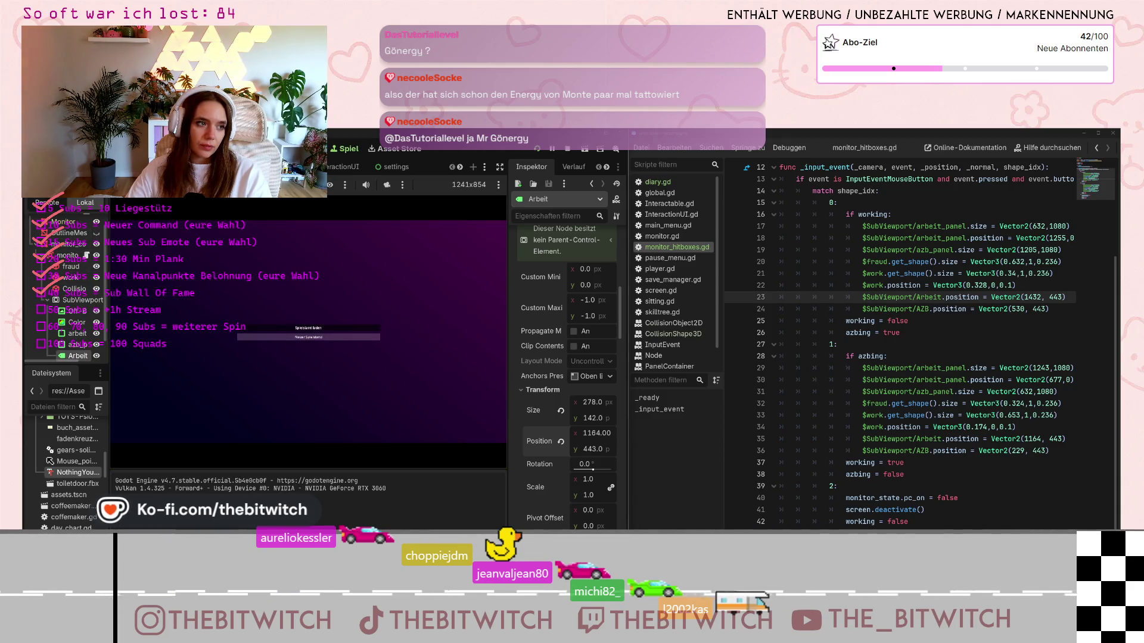
Leave the pause menu, walk forward to the office monitor and switch it on
key(Escape)
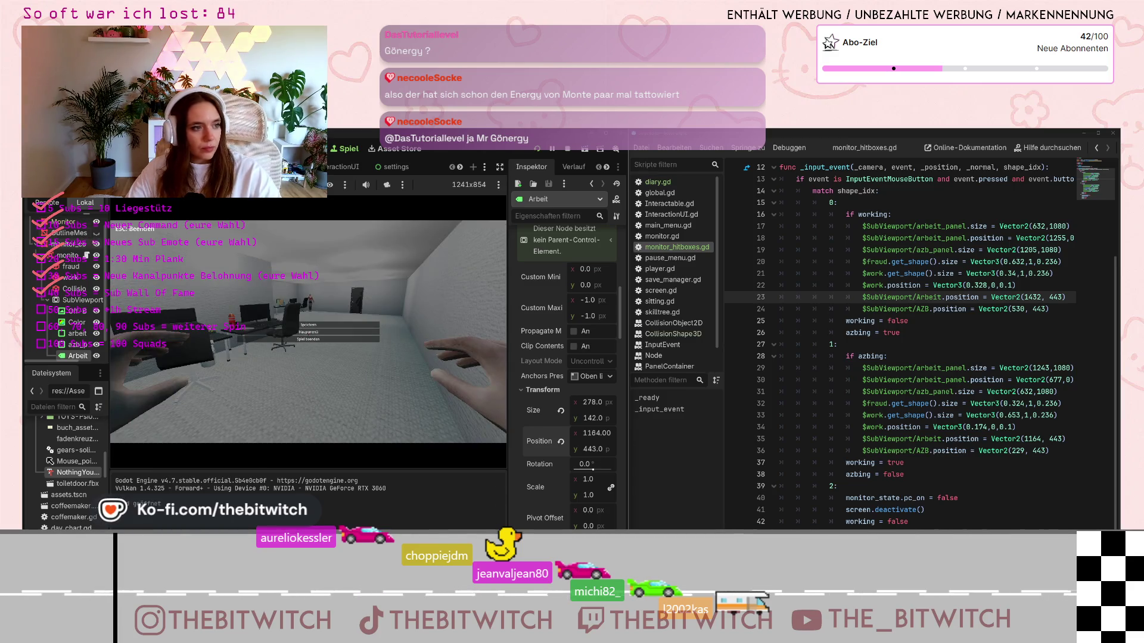
key(Escape)
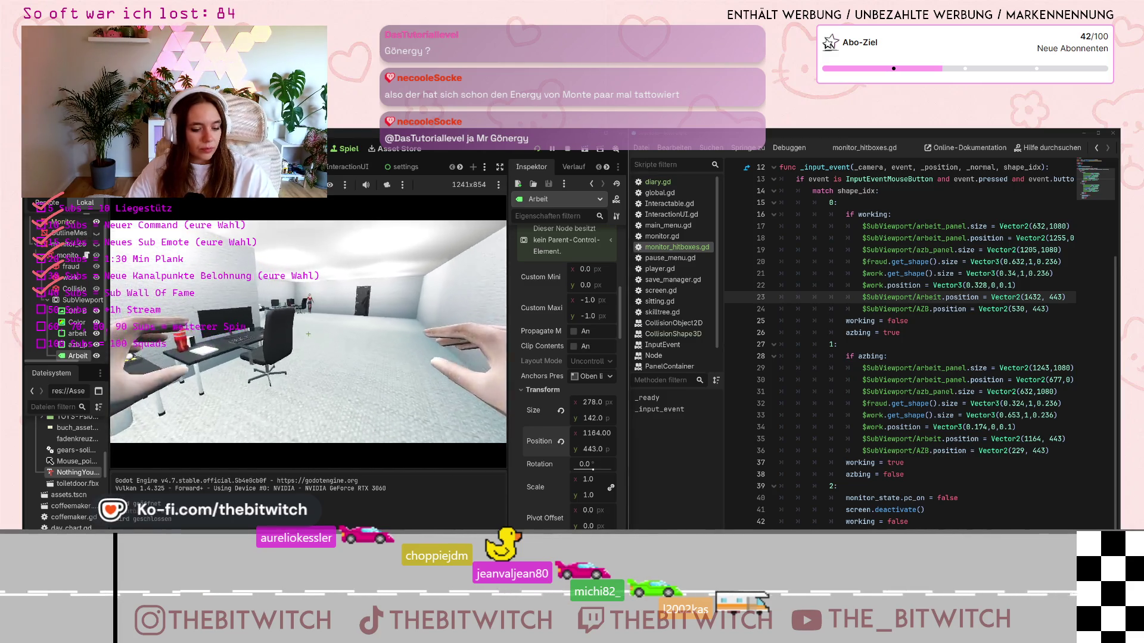
key(w)
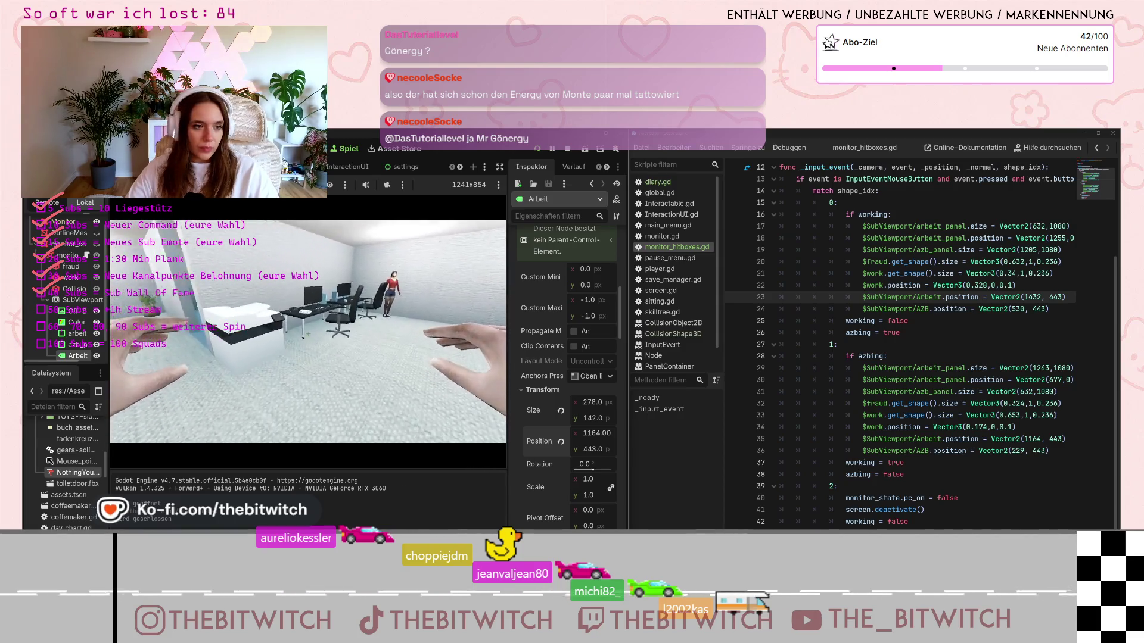
key(e)
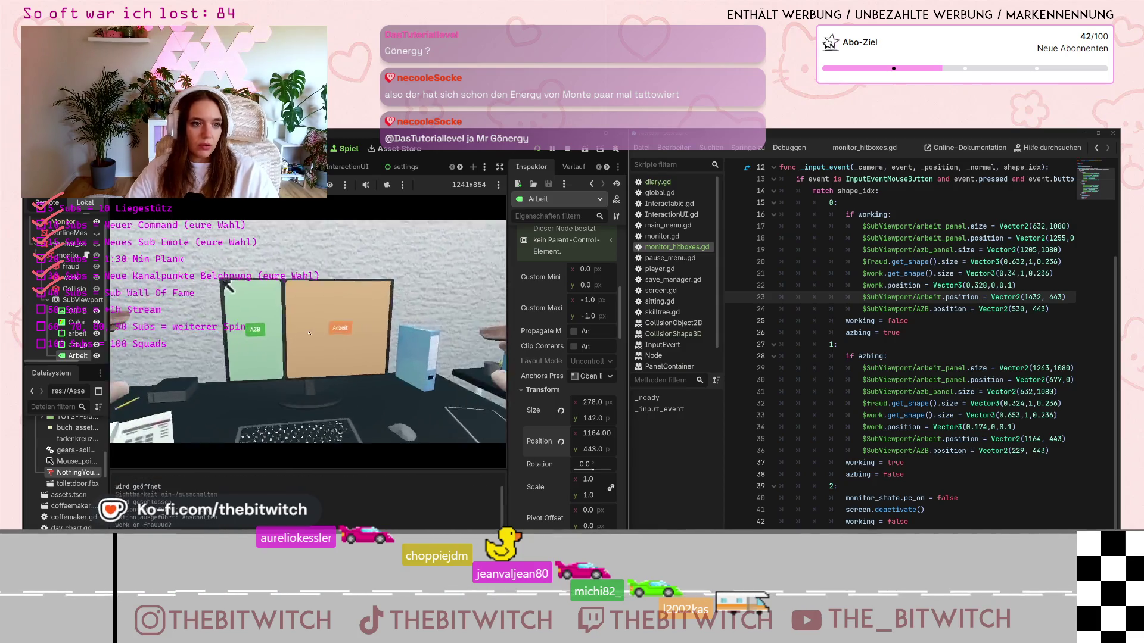
Toggle the monitor between the AZB and Arbeit panels repeatedly, finishing on Arbeit
click(240, 369)
click(372, 372)
click(368, 375)
double_click(364, 376)
click(361, 380)
click(362, 380)
click(369, 379)
double_click(378, 378)
click(388, 377)
click(391, 377)
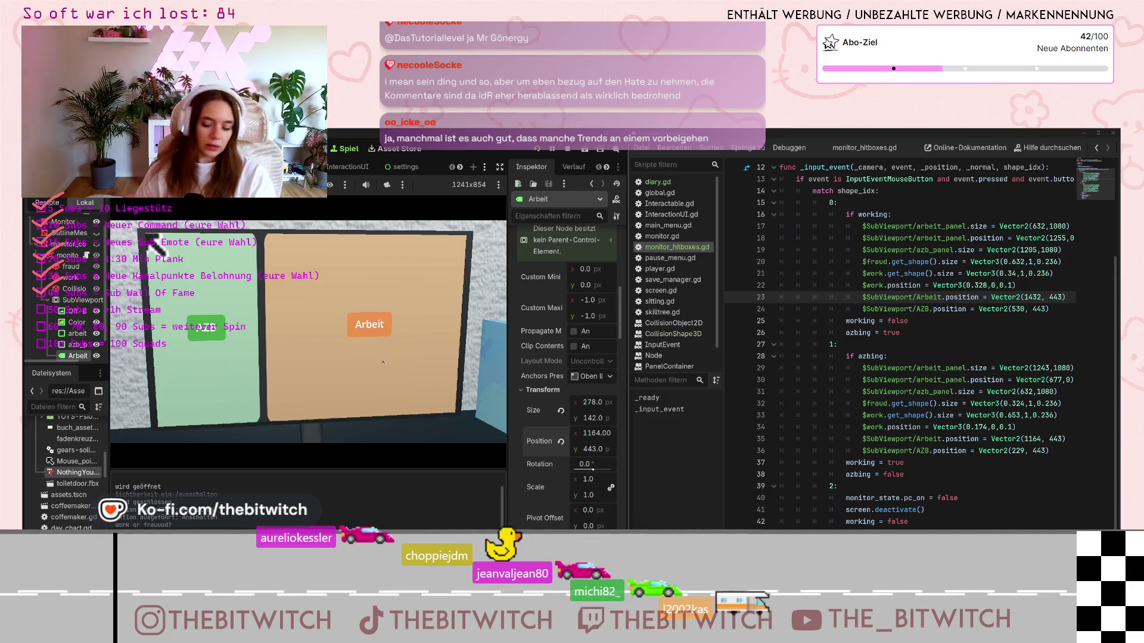
Alternate clicks on the green AZB and orange Arbeit panels, ending with Arbeit wide
click(284, 359)
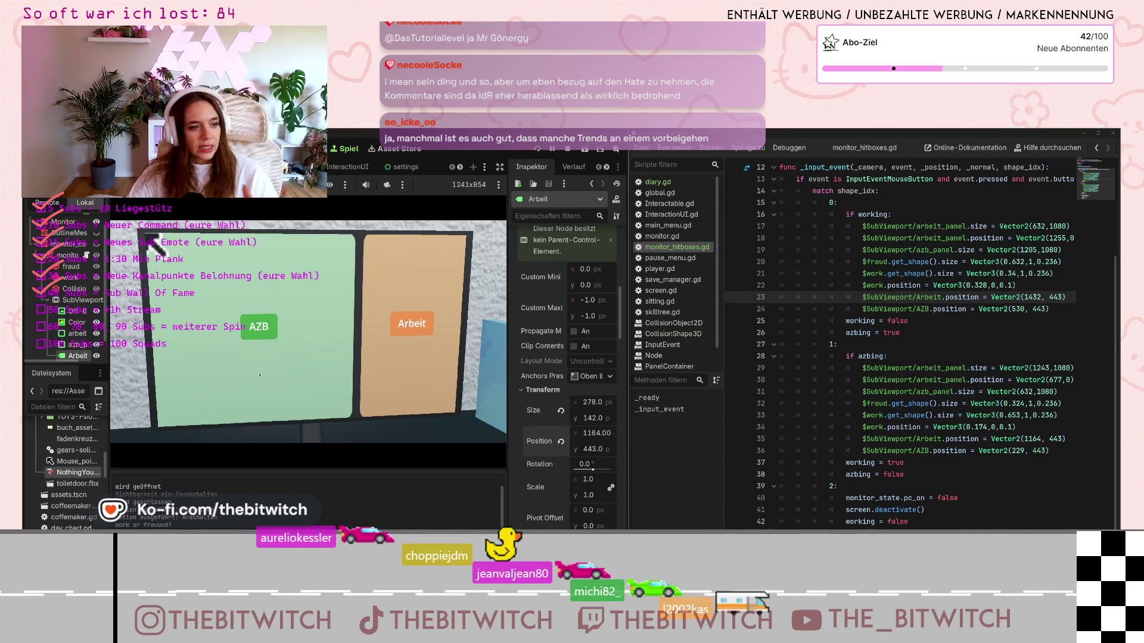
click(380, 379)
click(390, 377)
click(402, 373)
click(235, 378)
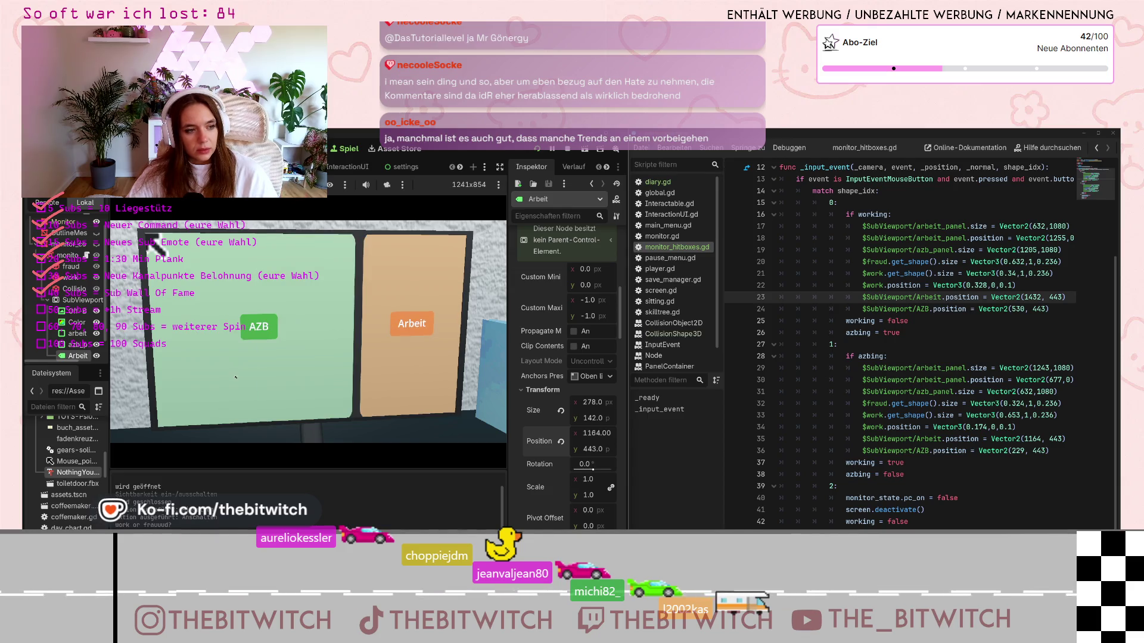
click(358, 372)
click(366, 377)
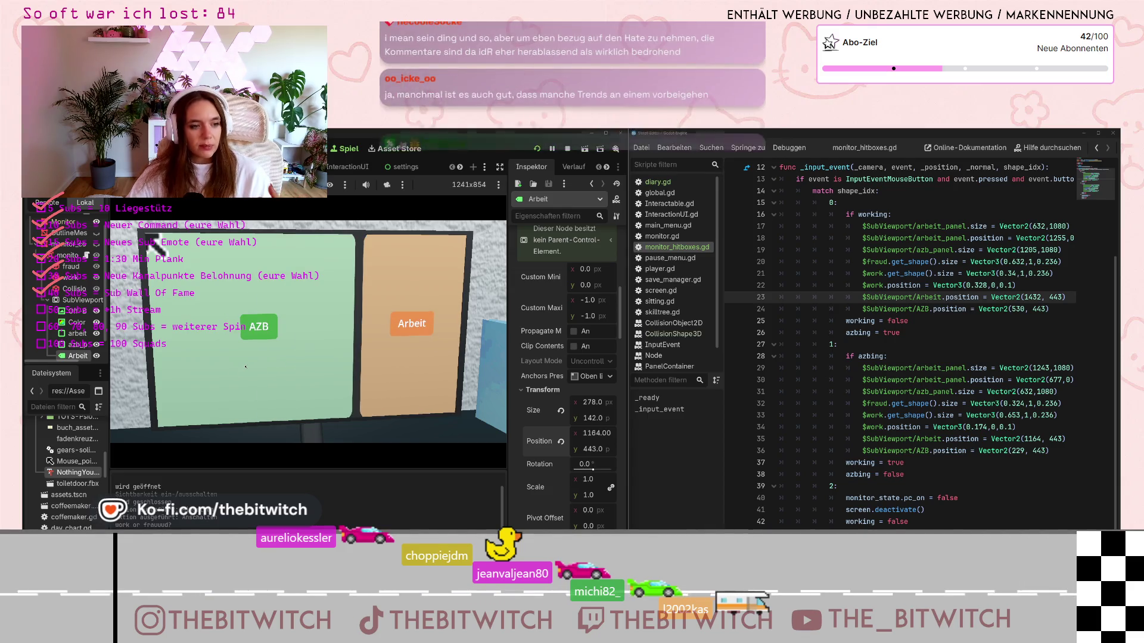
click(370, 380)
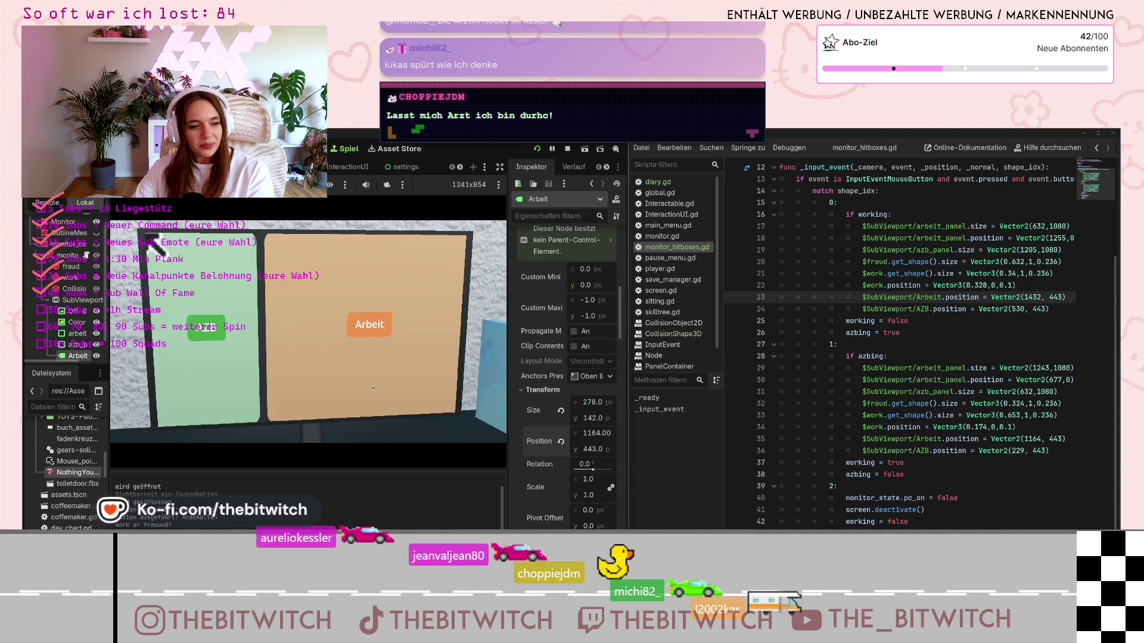
Test the panel switch by clicking the Arbeit and AZB sides several times
click(381, 388)
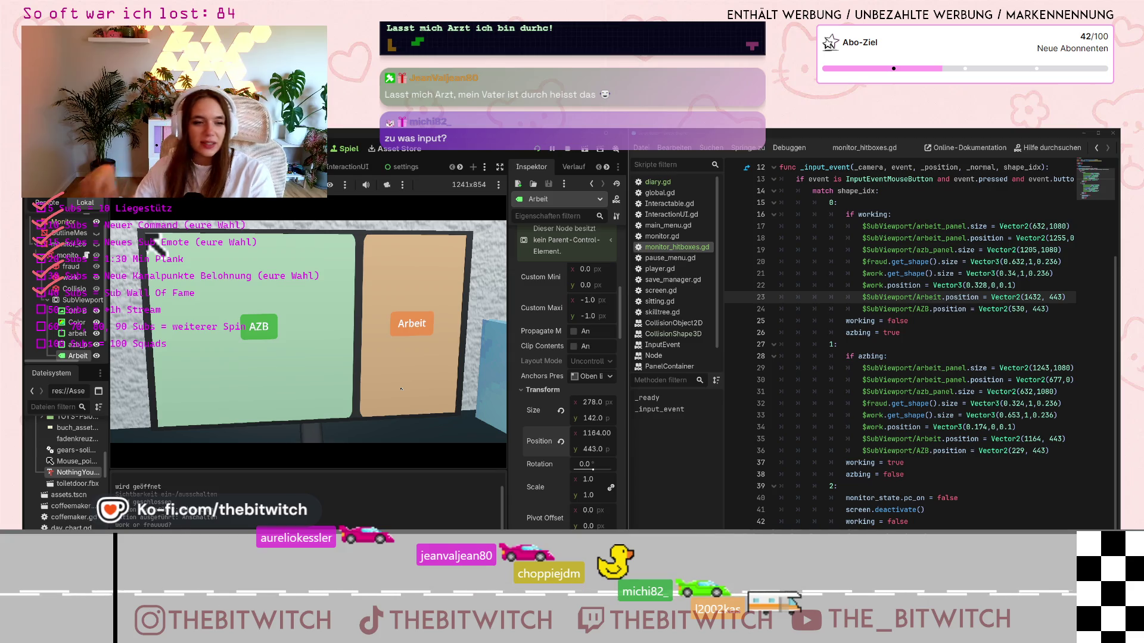
click(384, 405)
click(381, 387)
click(377, 374)
click(253, 361)
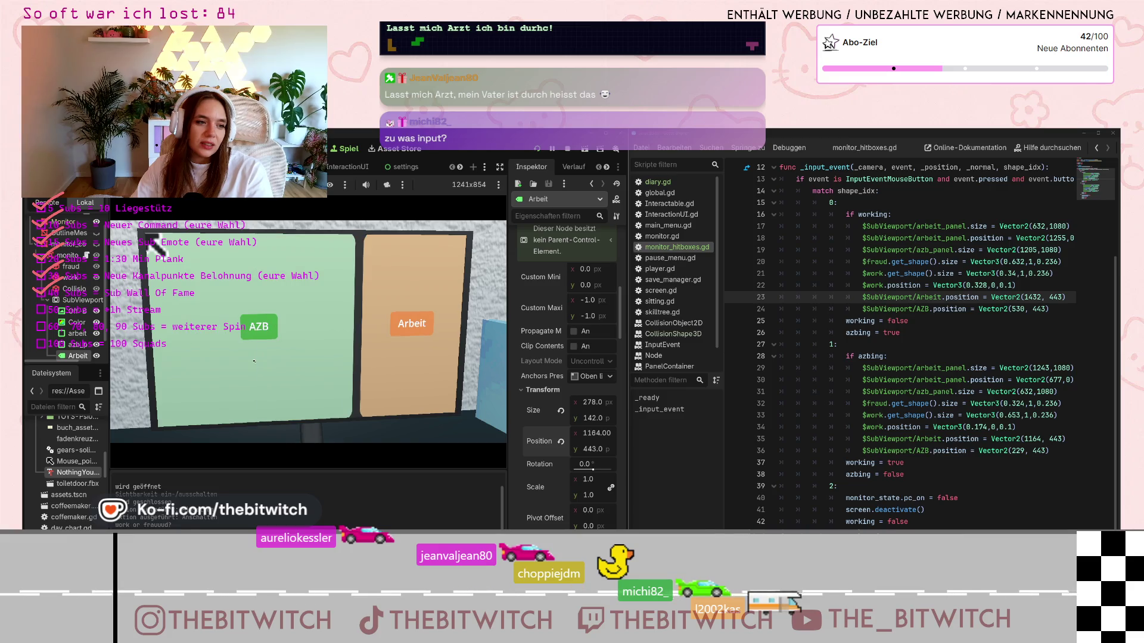
click(392, 290)
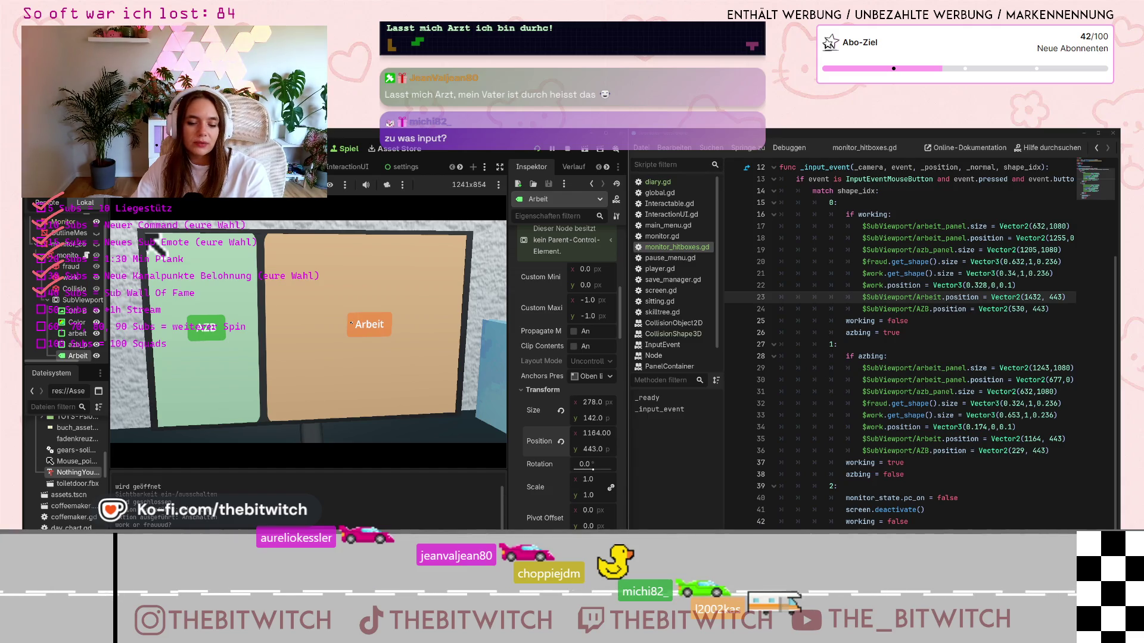
click(326, 369)
click(274, 372)
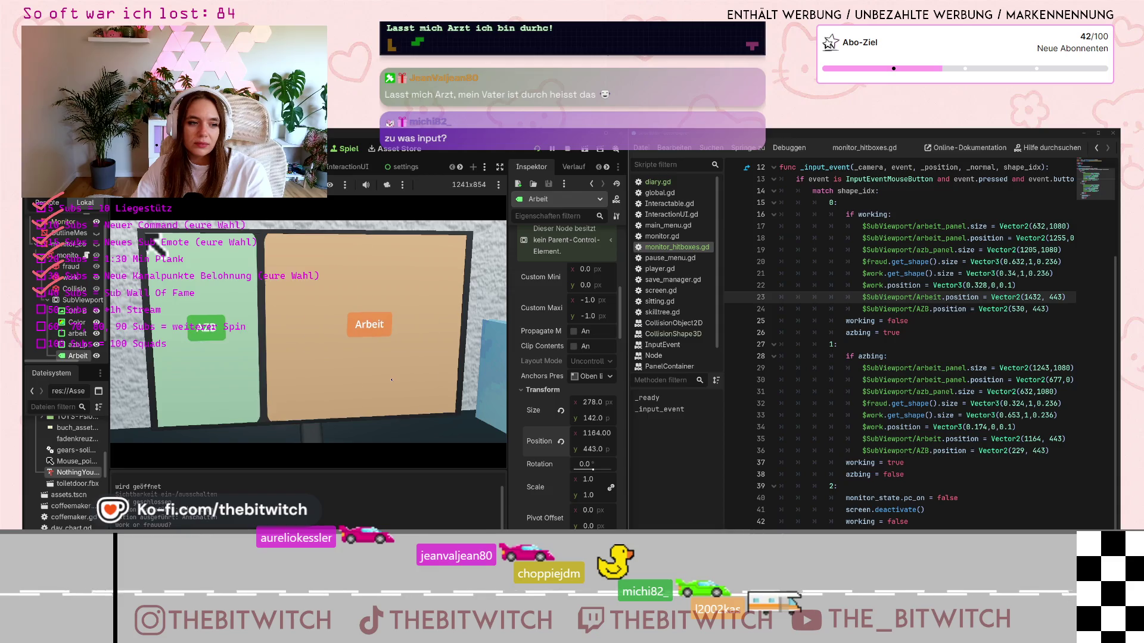
click(223, 375)
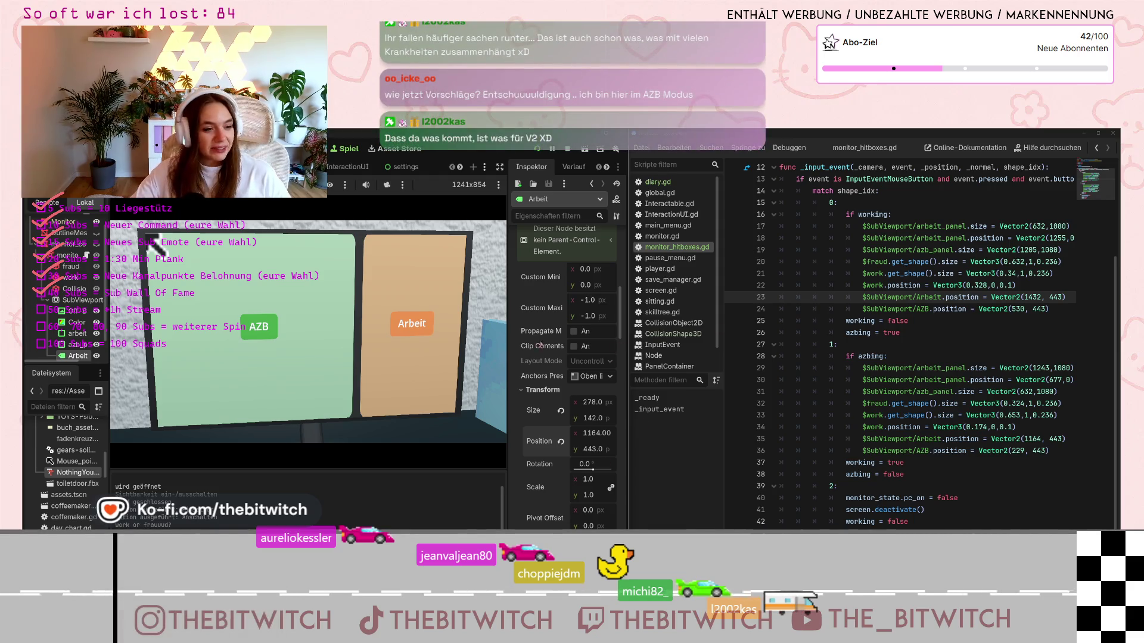
Rapidly alternate between the AZB and Arbeit panels, ending with Arbeit wide
click(405, 392)
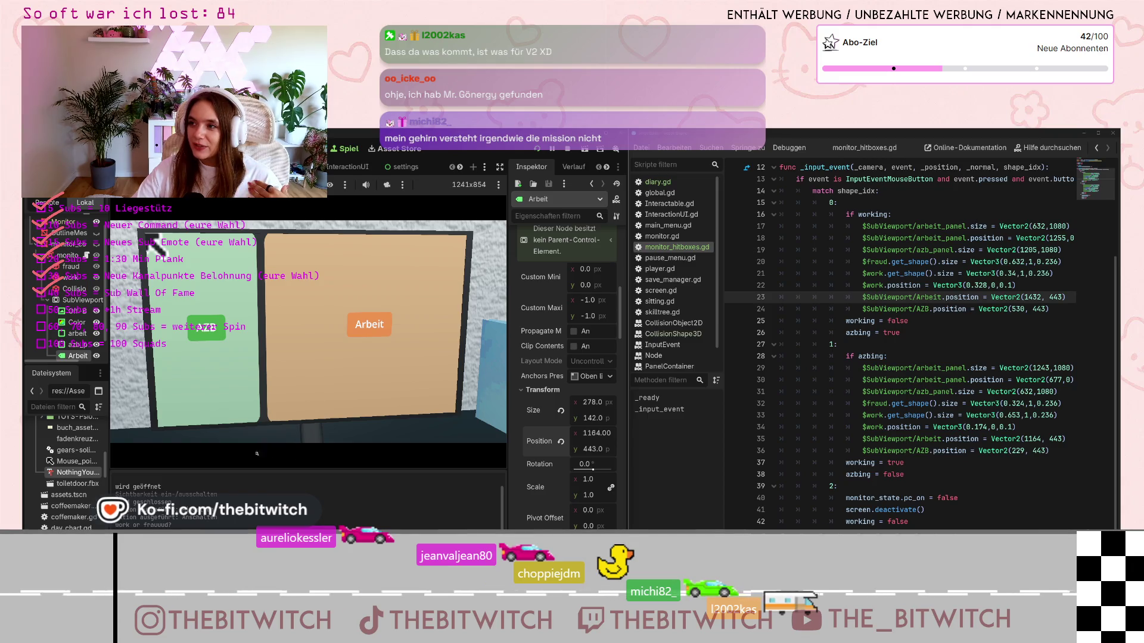
click(215, 384)
click(389, 381)
click(215, 384)
click(389, 381)
click(215, 384)
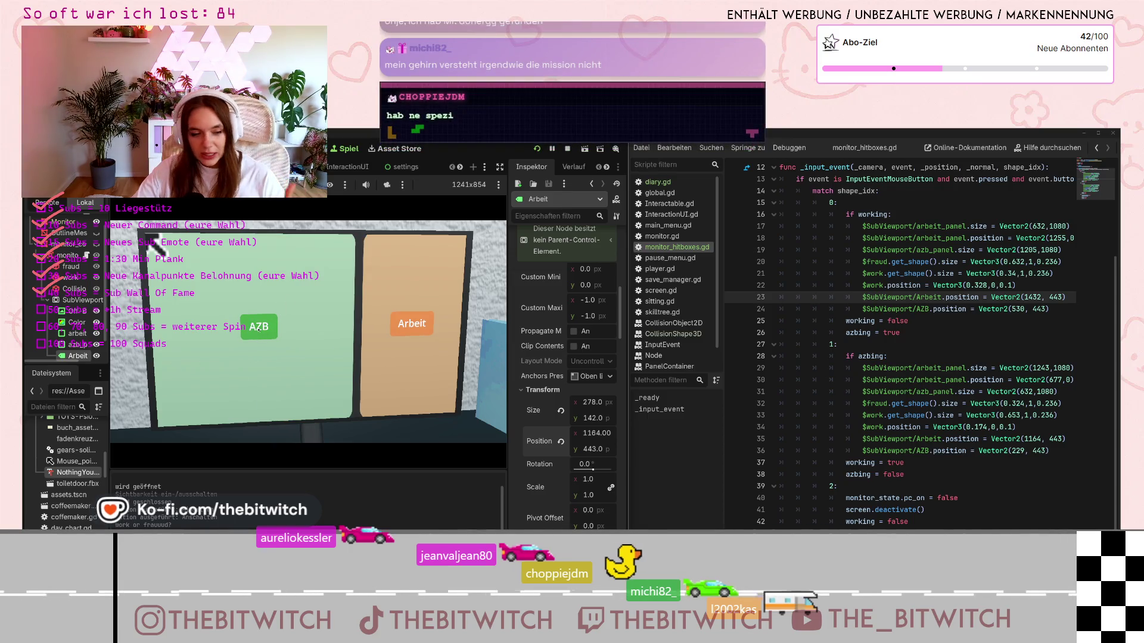
click(403, 375)
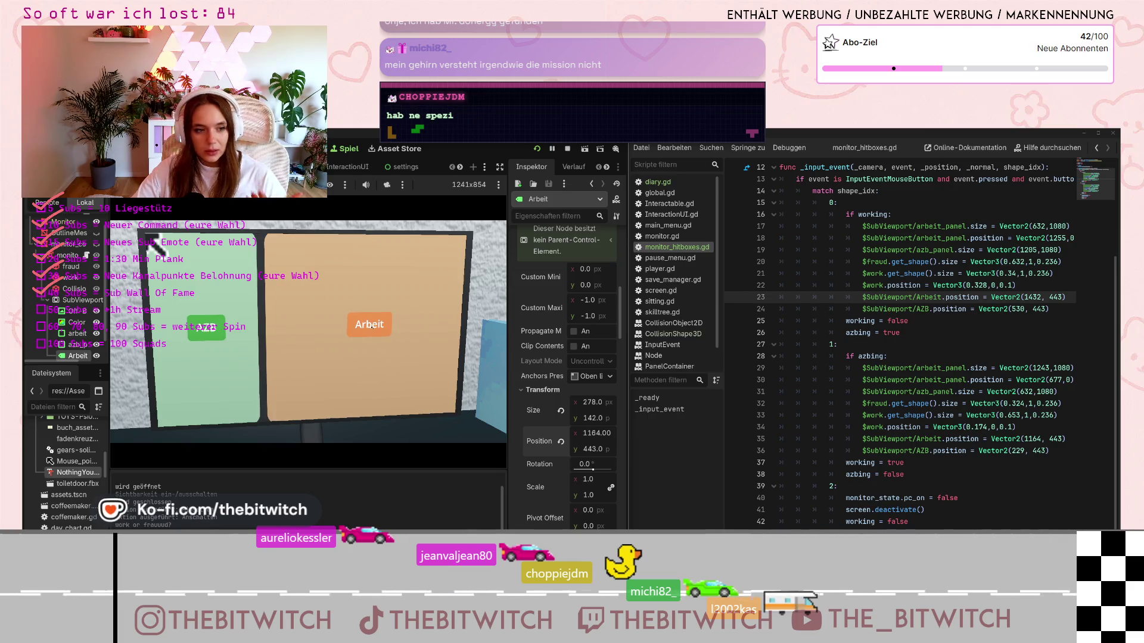